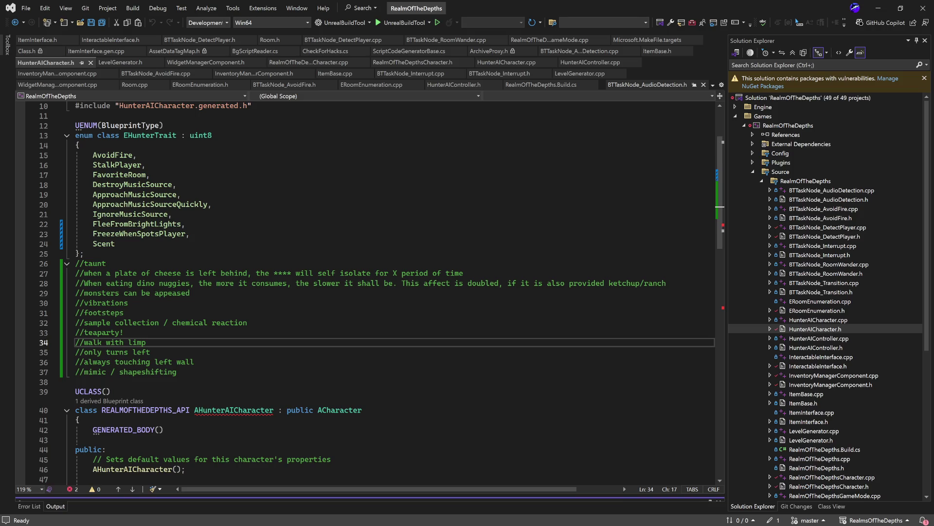
Step: Minimize Visual Studio to bring the Unreal Editor level and its monitors back into view
click(878, 8)
drag(544, 189, 544, 188)
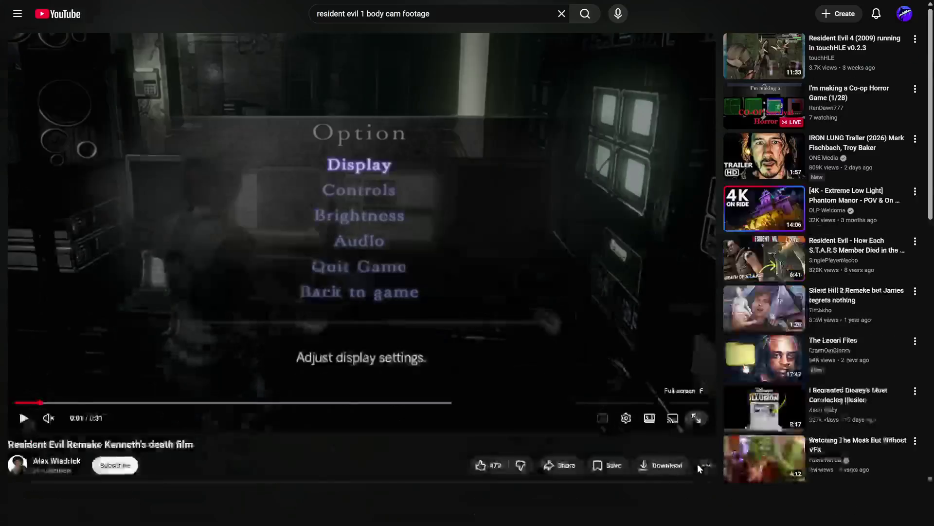
Step: Switch the Resident Evil Remake Kenneth's death film video to full screen
click(696, 417)
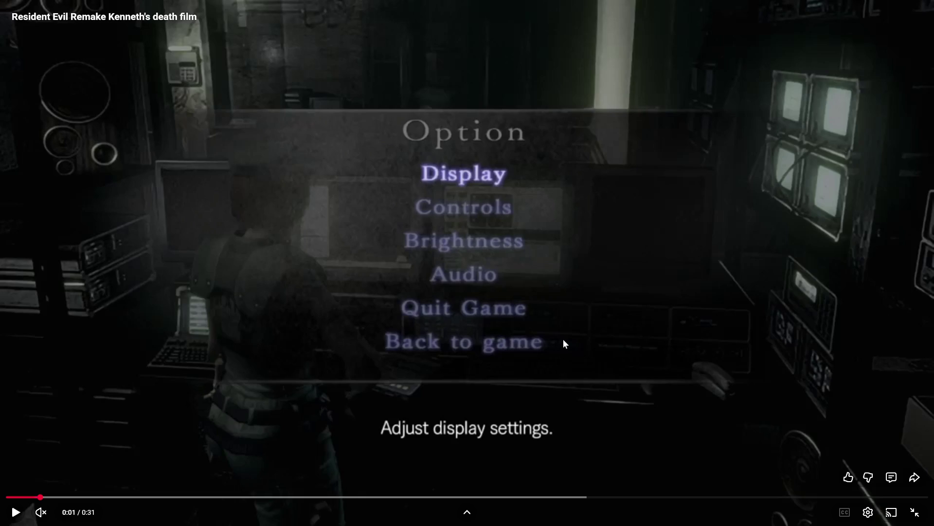
Step: Play the Kenneth's death film clip with its sound unmuted
click(533, 297)
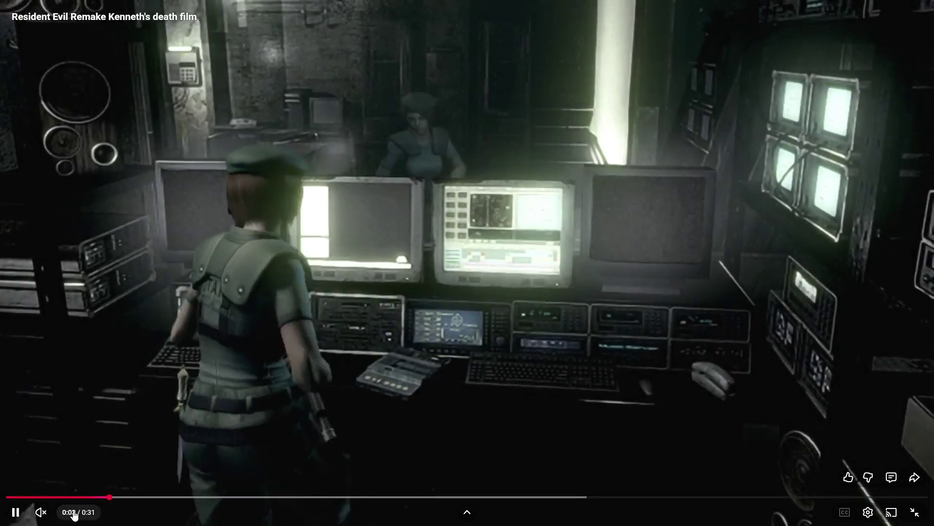
click(41, 512)
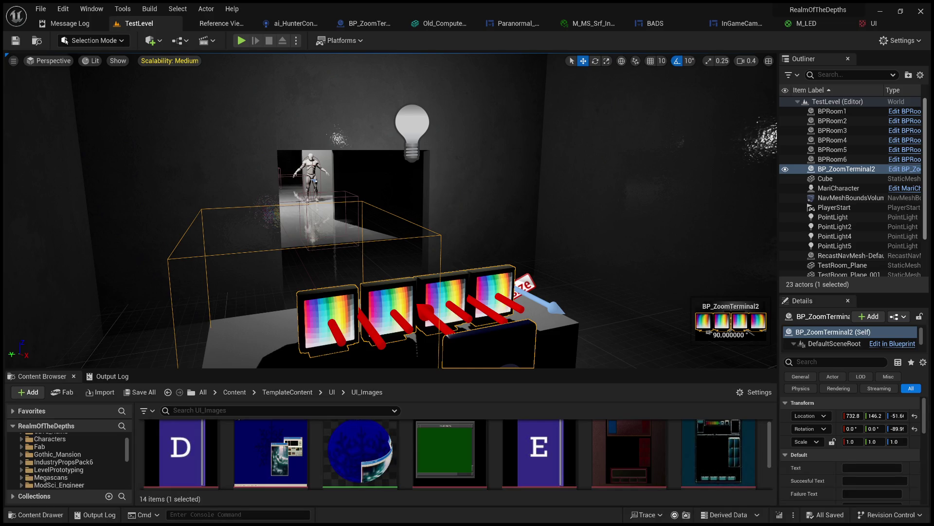
Step: Orbit in closer to BP_ZoomTerminal2's four colour-bar monitors, then start Play In Editor
mouse_move(446, 219)
mouse_down()
mouse_move(491, 219)
mouse_move(448, 200)
mouse_move(450, 185)
mouse_move(482, 292)
mouse_move(495, 409)
mouse_up()
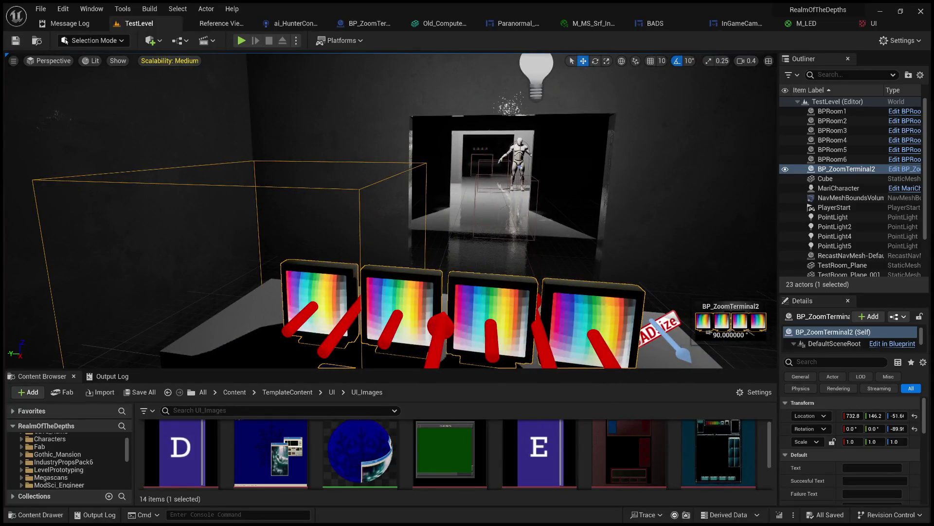
drag(523, 258, 545, 249)
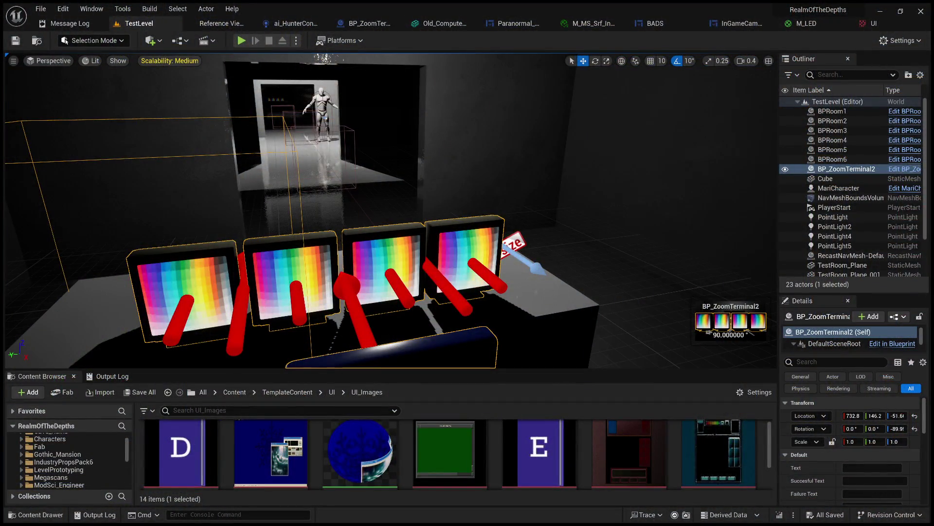
click(241, 41)
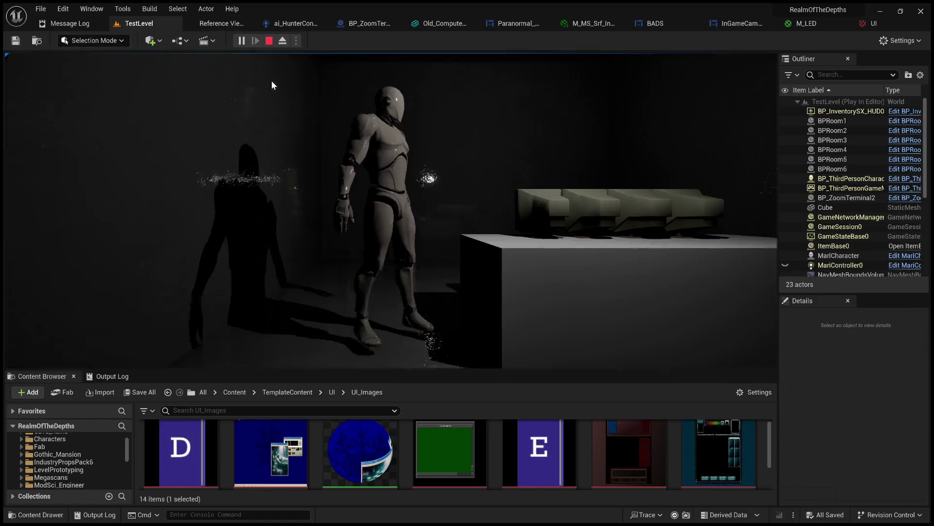
Step: Use the terminal with E to zoom onto its screens, then go fullscreen with F11
key(e)
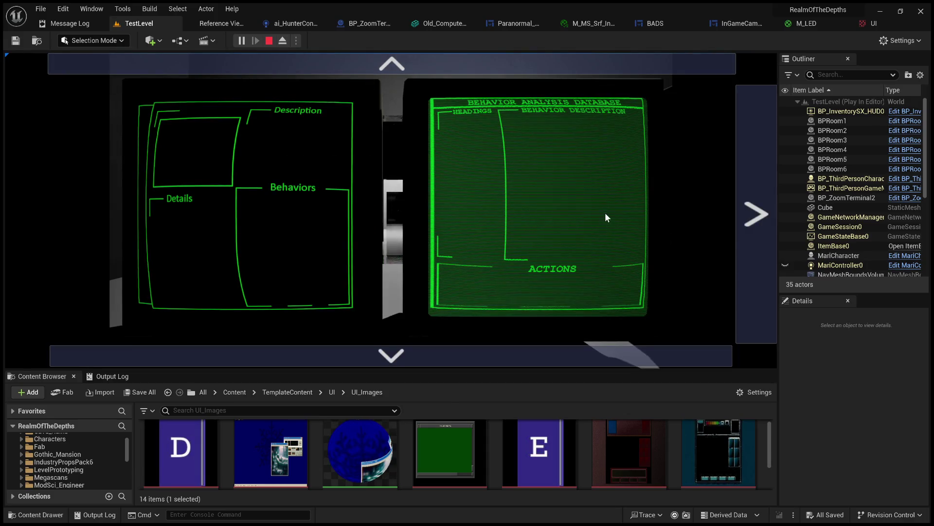
key(F11)
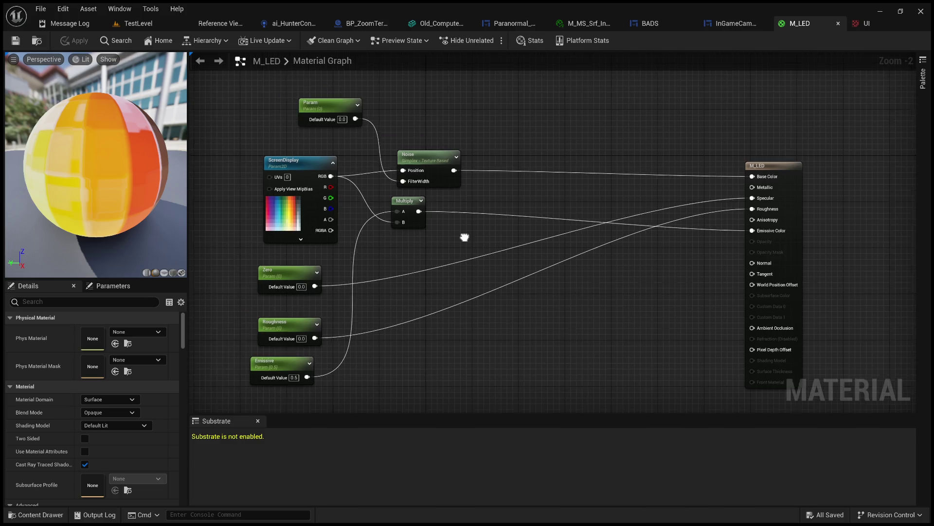
drag(440, 225, 437, 221)
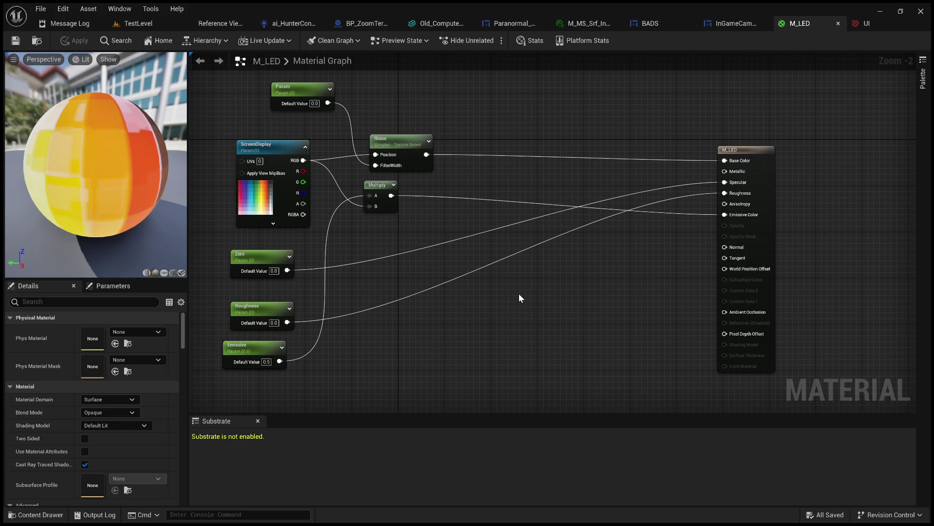
mouse_move(518, 298)
mouse_down()
mouse_move(587, 304)
mouse_move(544, 315)
mouse_move(434, 286)
mouse_move(474, 160)
mouse_up()
drag(544, 125, 547, 125)
drag(477, 83, 586, 126)
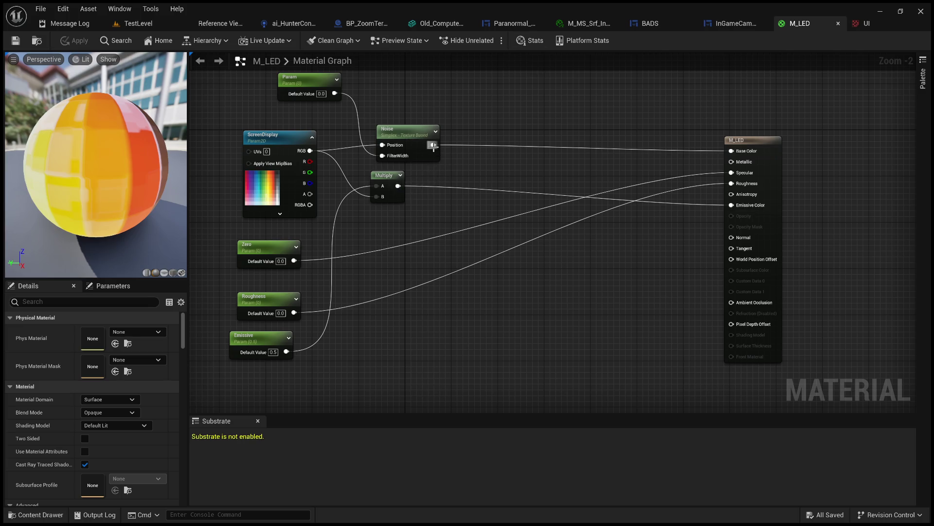
drag(398, 186, 454, 214)
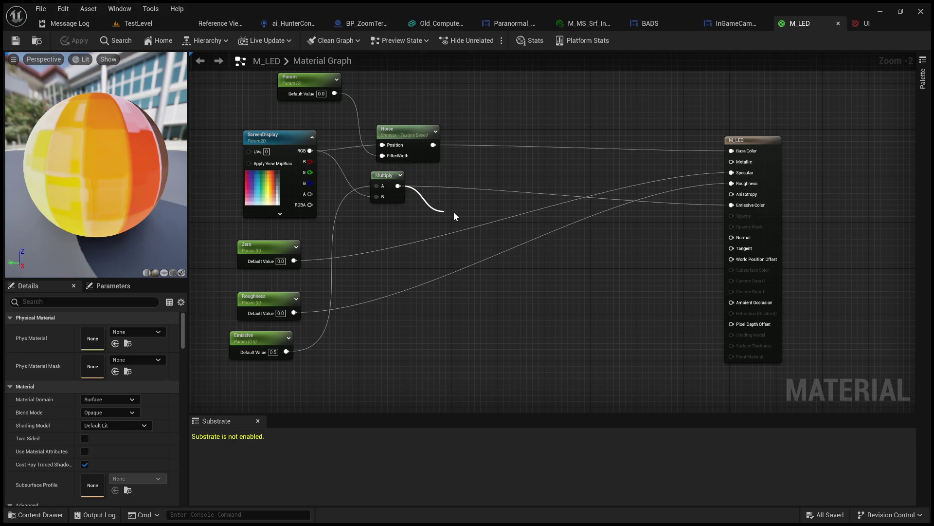
Step: Add a second Noise node off Multiply, keeping Multiply's output wired to Emissive Color
click(468, 237)
click(173, 273)
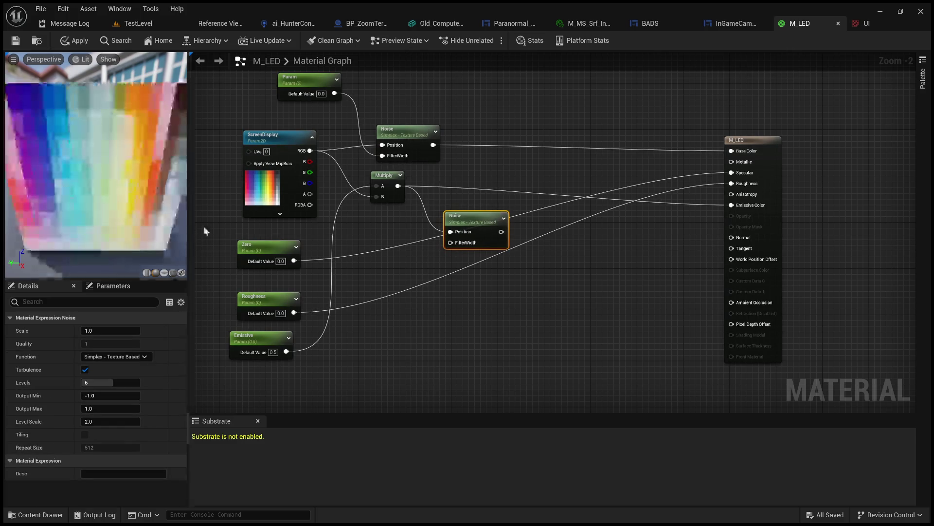
drag(502, 233, 731, 204)
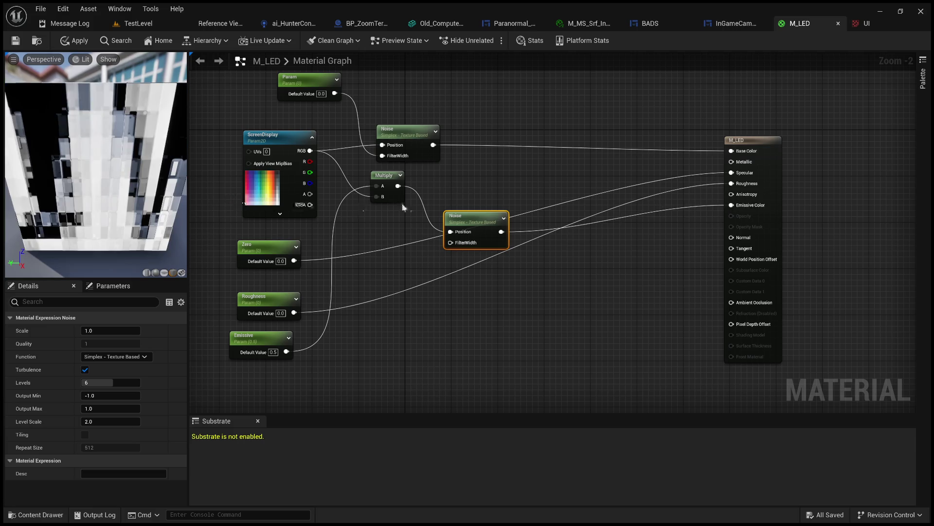
drag(475, 213, 496, 173)
scroll(476, 208, up, 2)
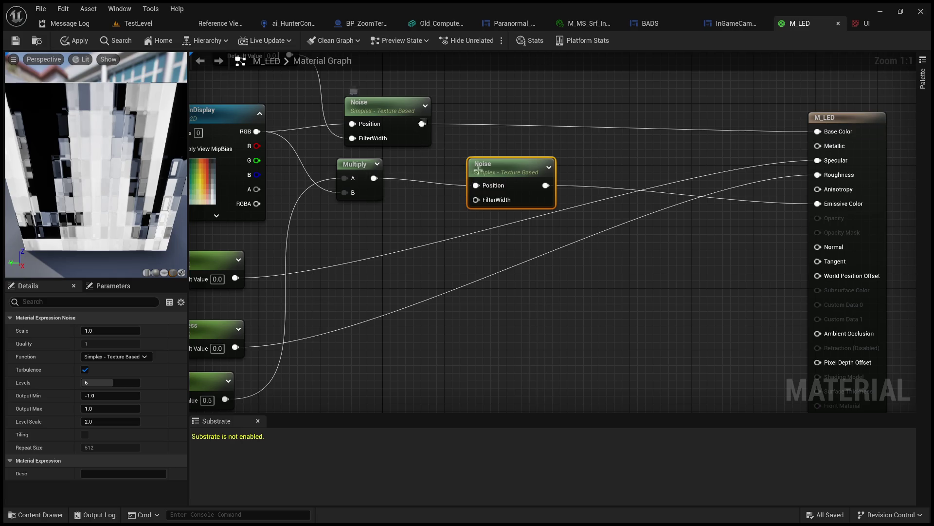
double_click(451, 184)
mouse_move(380, 183)
mouse_down()
mouse_move(538, 234)
mouse_move(800, 203)
mouse_up()
Step: Feed the first Noise output into the second Noise's Position and its output into Base Color
drag(487, 167, 525, 105)
double_click(482, 154)
key(Delete)
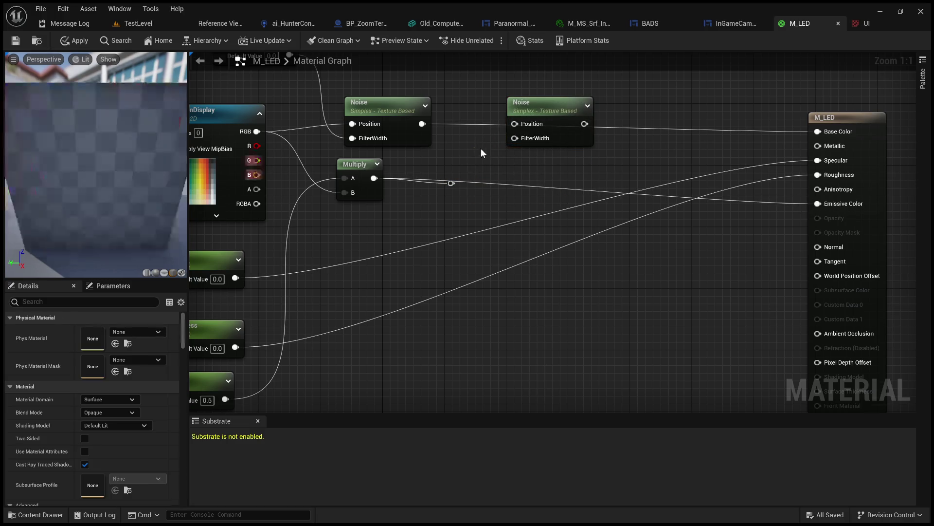
drag(426, 122, 525, 127)
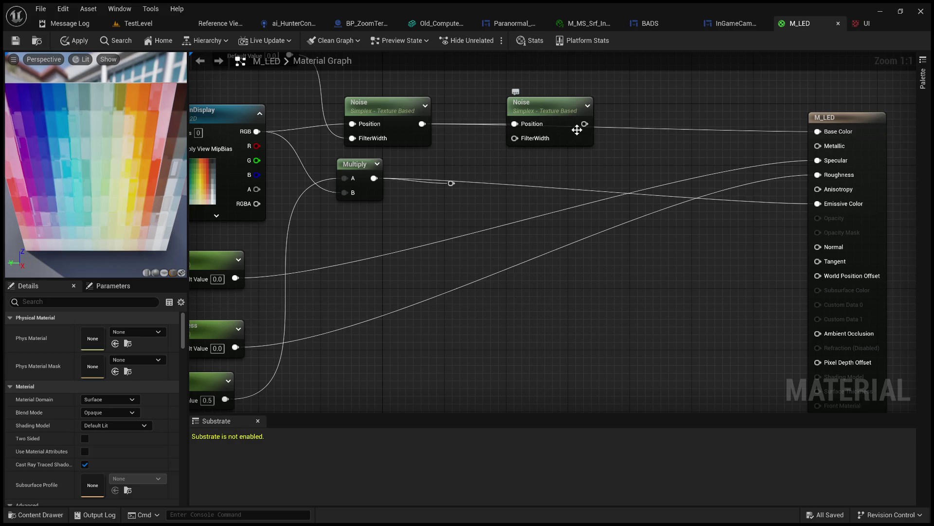
drag(584, 123, 830, 135)
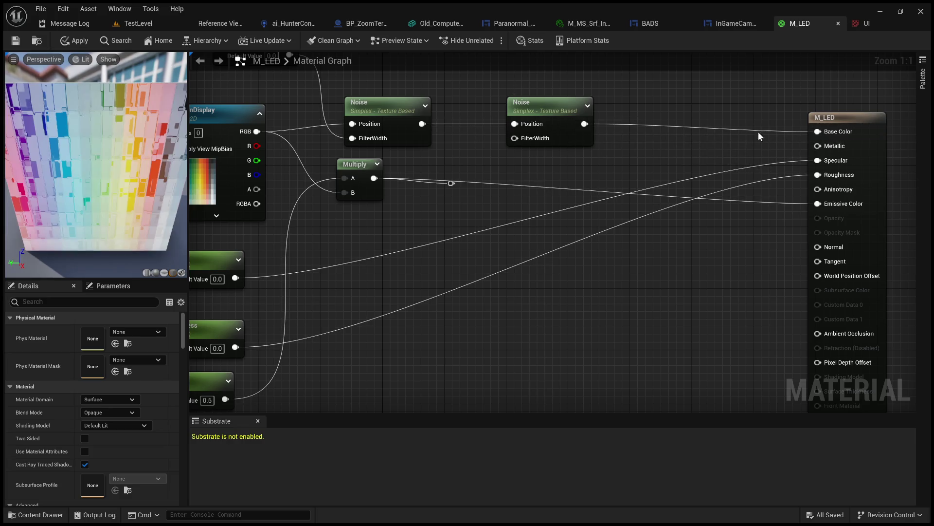
mouse_move(560, 130)
mouse_down()
mouse_move(568, 99)
mouse_move(545, 168)
mouse_up()
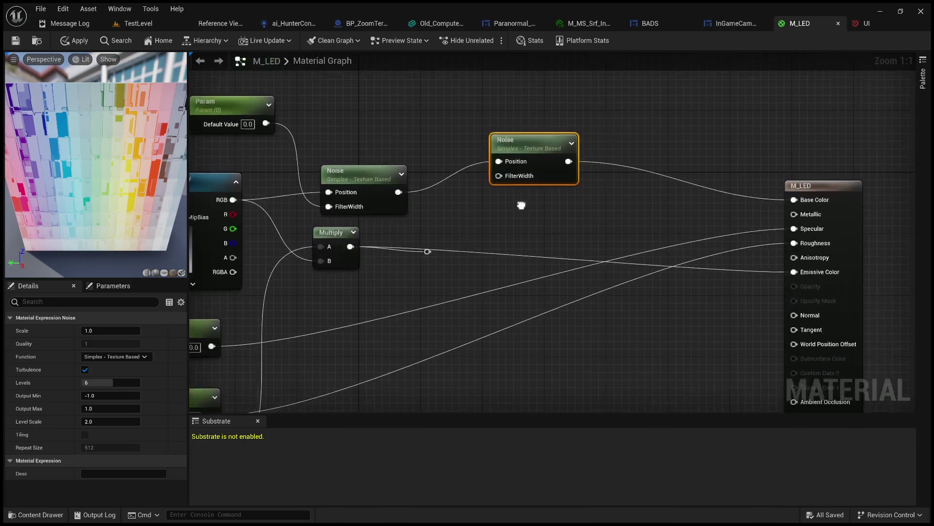
click(452, 213)
Step: Add a Param_1 scalar parameter wired into the second Noise's FilterWidth
click(451, 213)
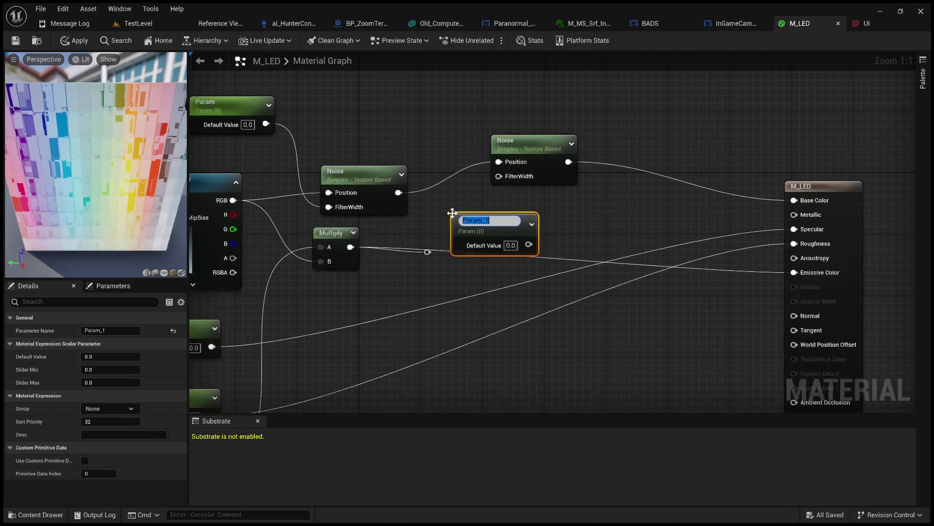
click(585, 224)
drag(529, 241, 505, 178)
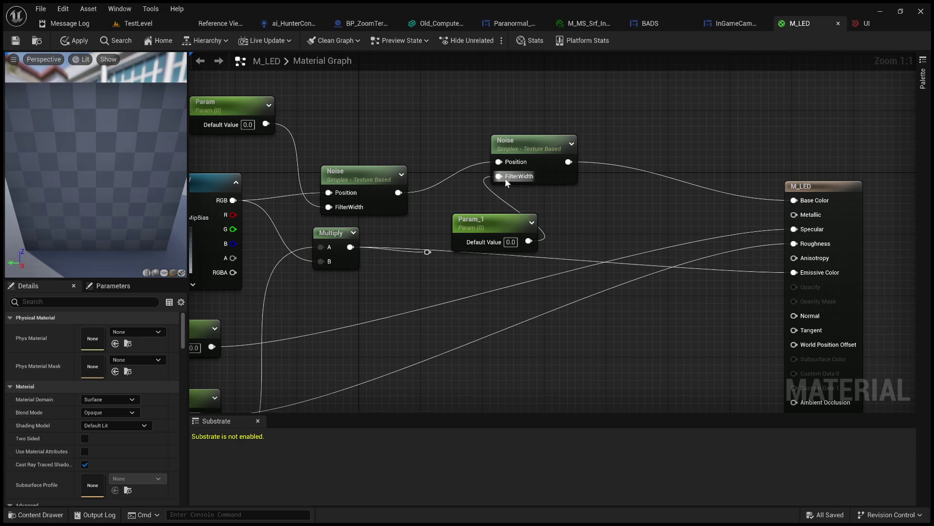
drag(492, 223, 484, 222)
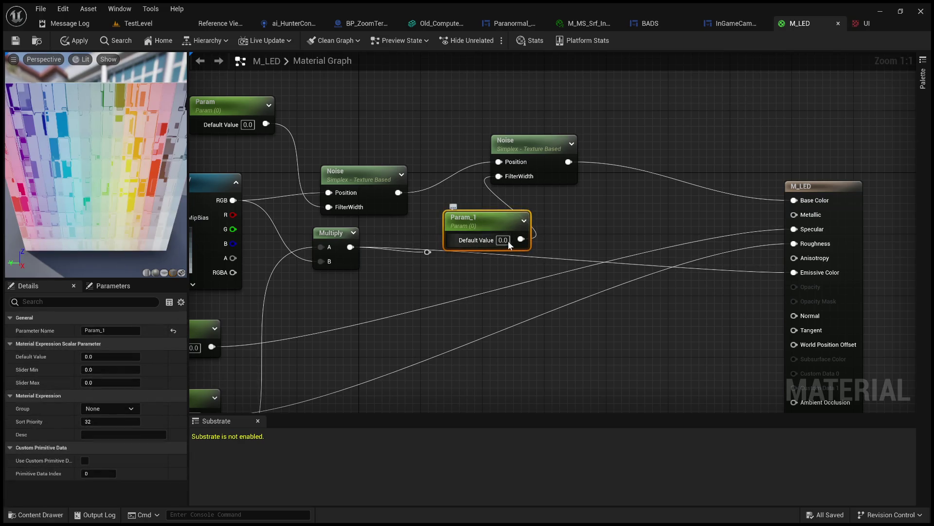
Step: Settle Param_1's default on 0.6 after trying 1, 0.5 and 0.75, and move it near the top
text(1)
key(Return)
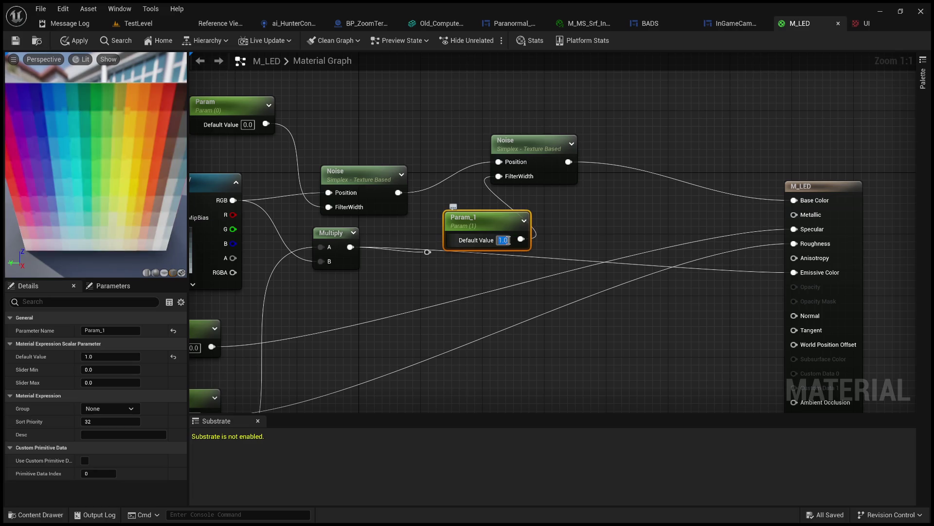
text(0.5)
key(Return)
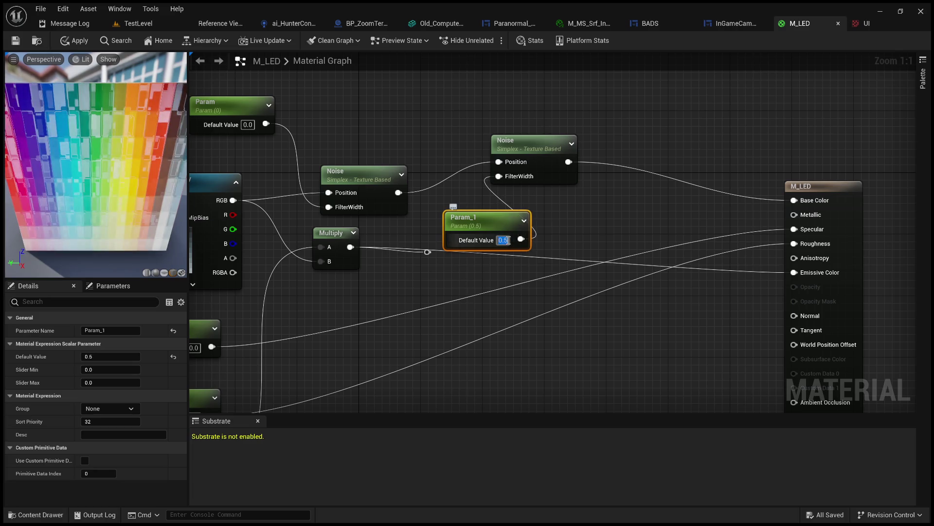
key(BackSpace)
text(0.75)
key(Return)
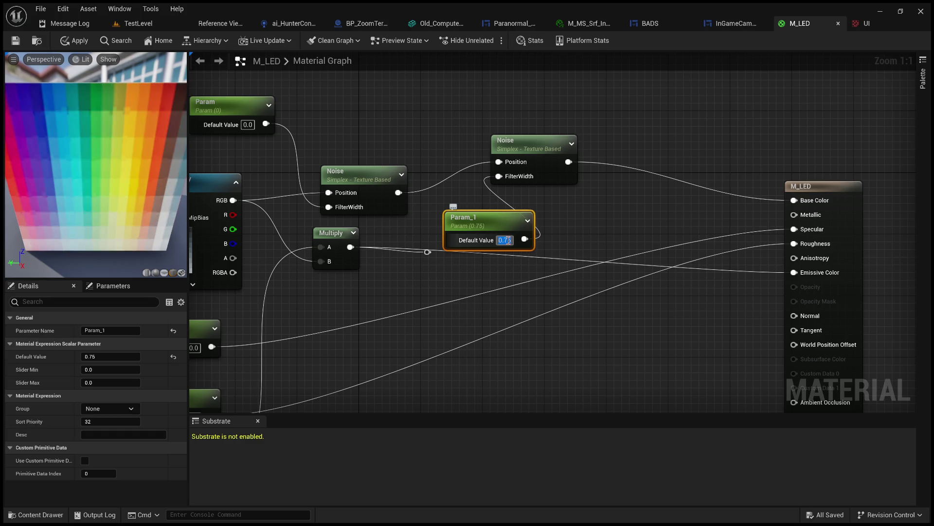
key(BackSpace)
text(0.6)
key(Return)
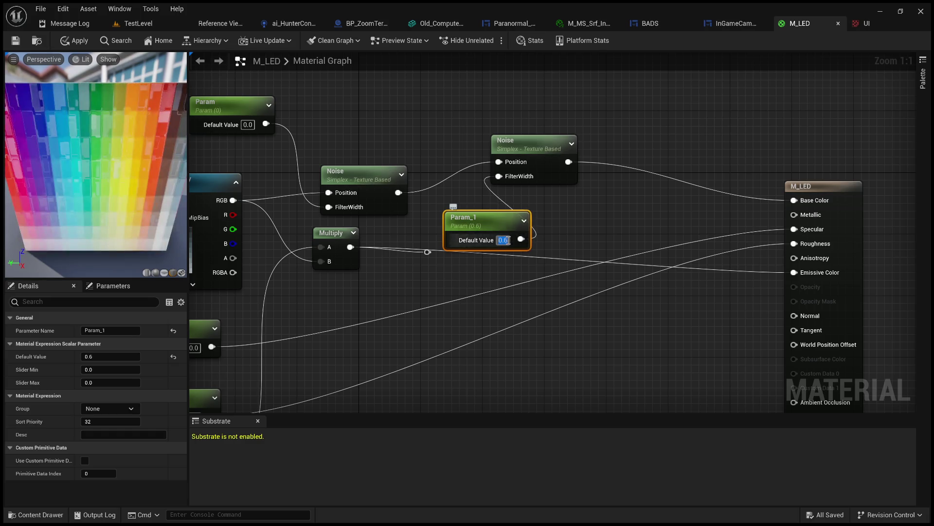
drag(484, 217, 406, 101)
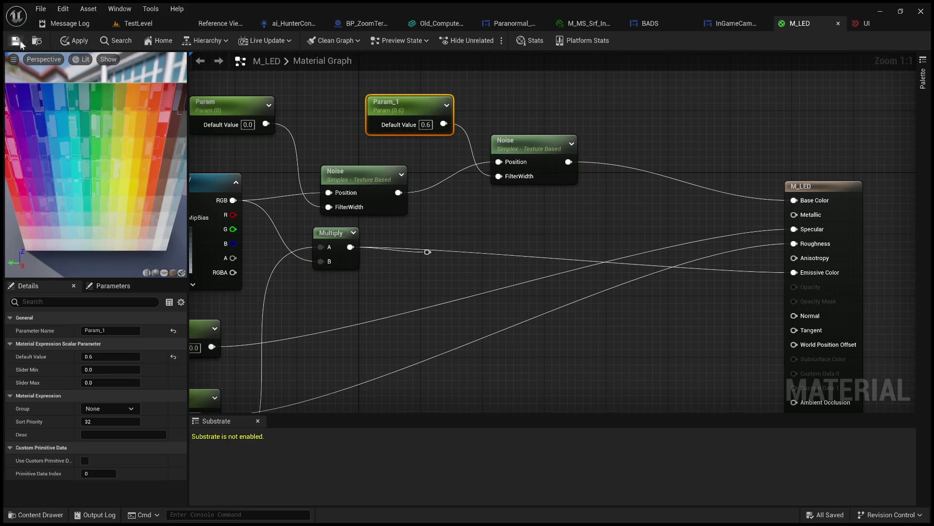
click(142, 20)
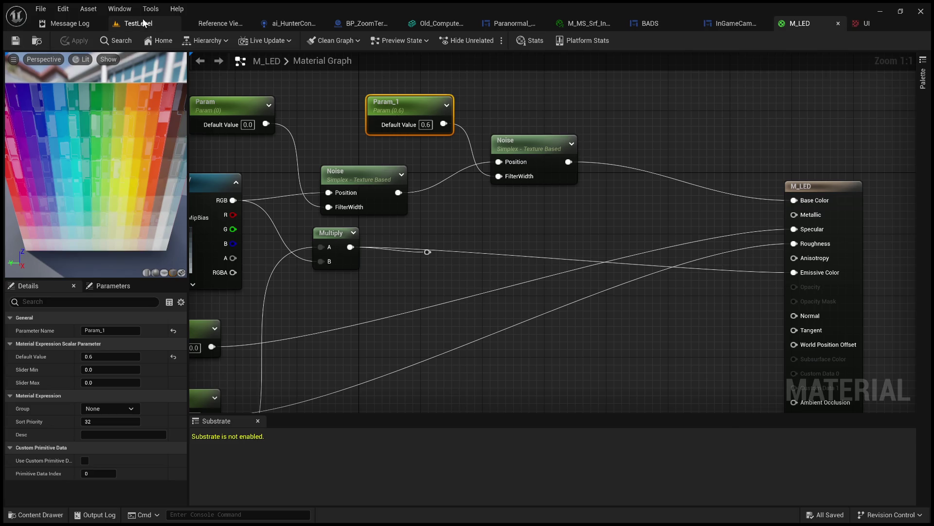
click(242, 41)
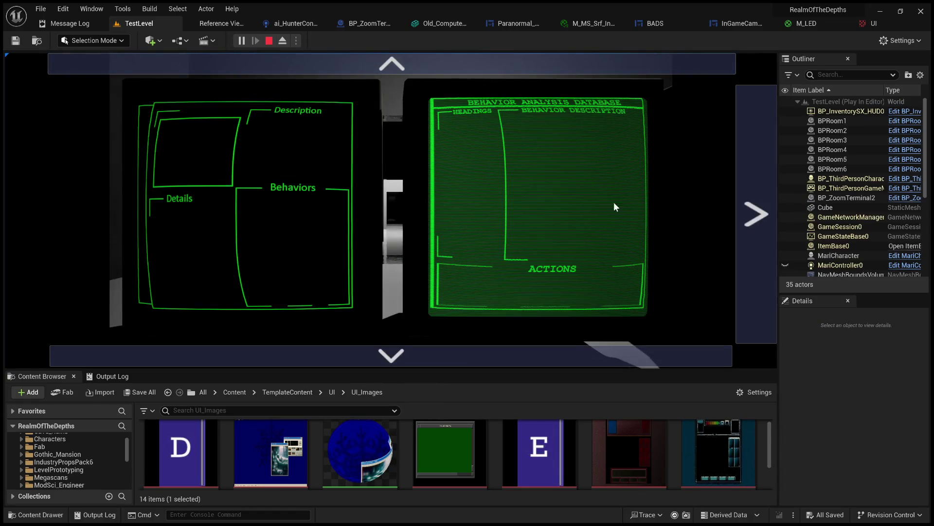
click(734, 204)
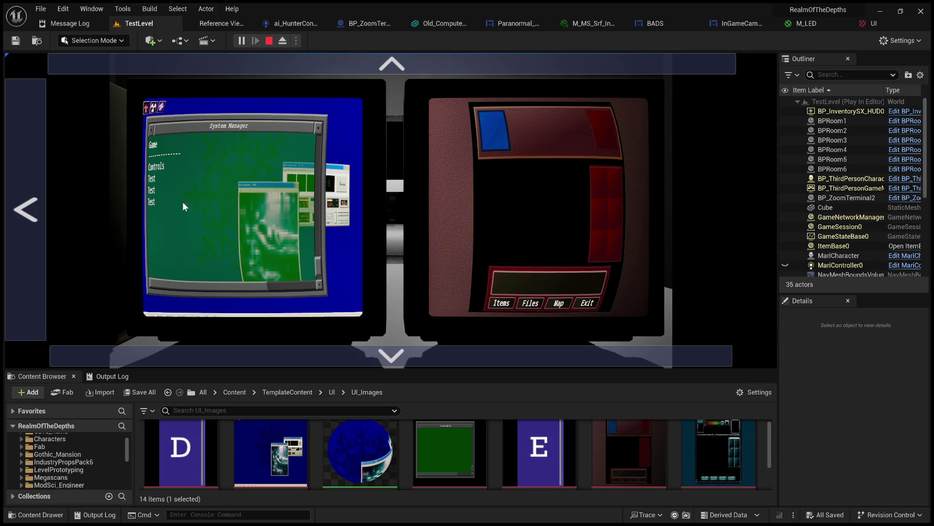
click(43, 208)
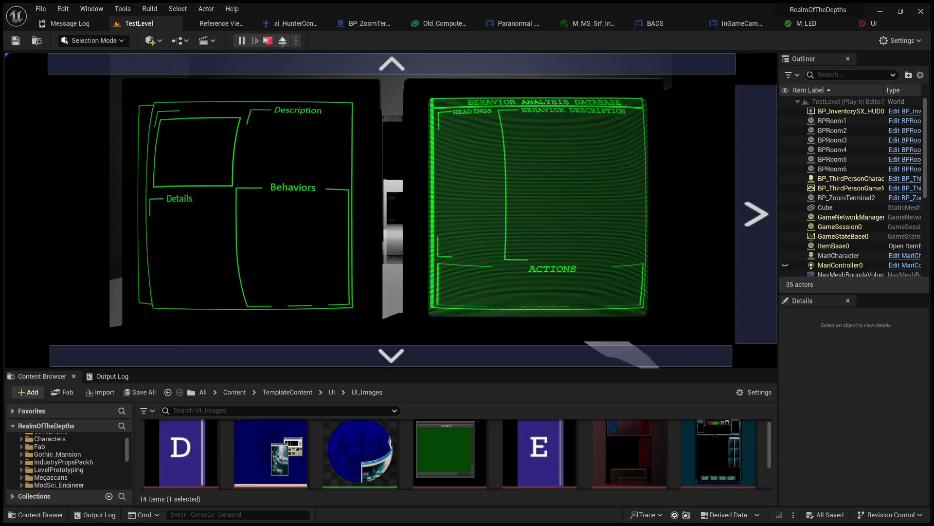
click(269, 41)
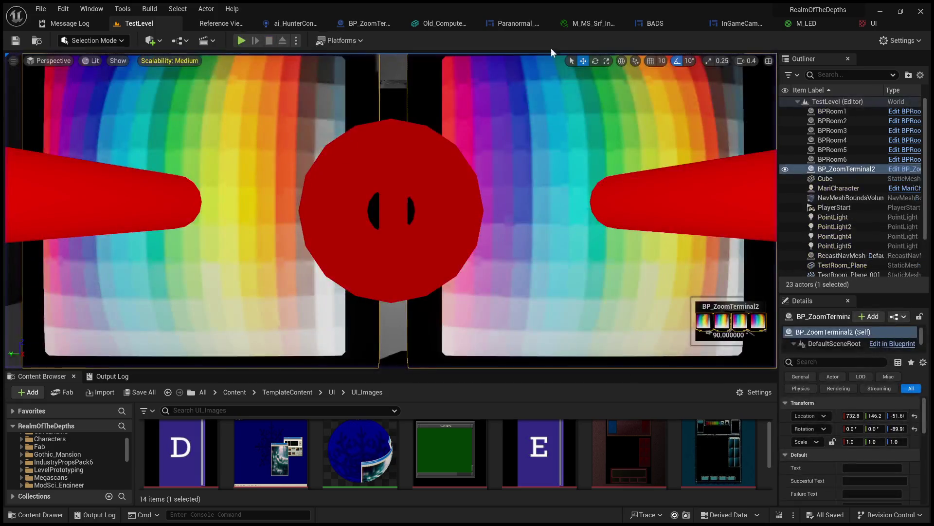
click(823, 24)
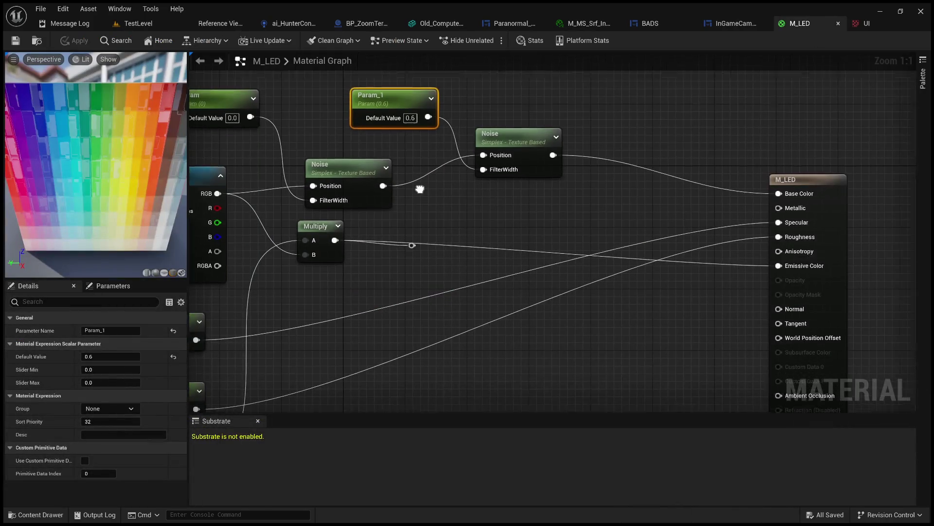
Step: Delete the reroute point on the Multiply wire and the Param_1 node
click(402, 242)
key(Delete)
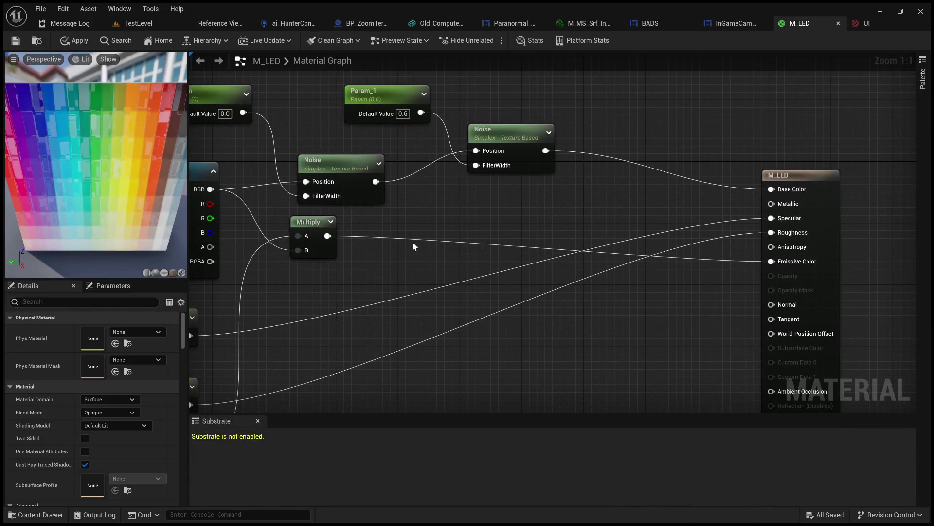
scroll(403, 241, down, 2)
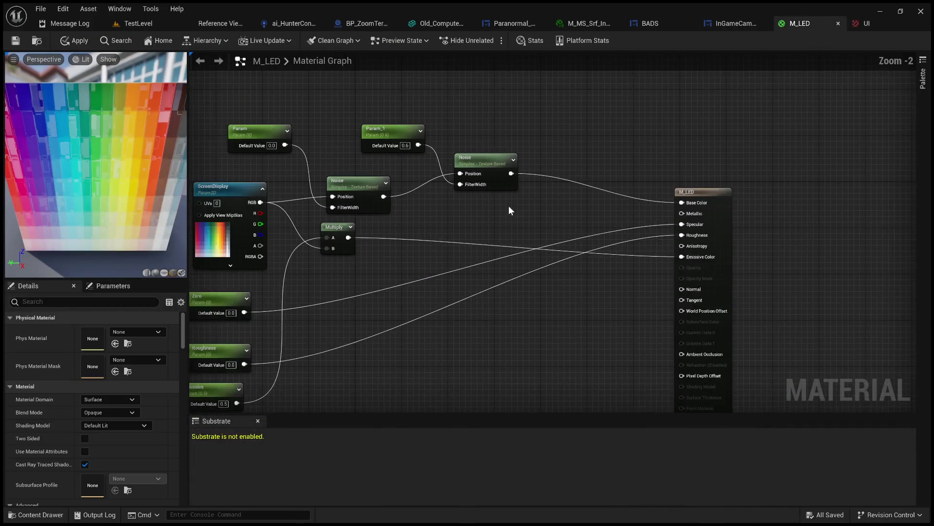
click(396, 136)
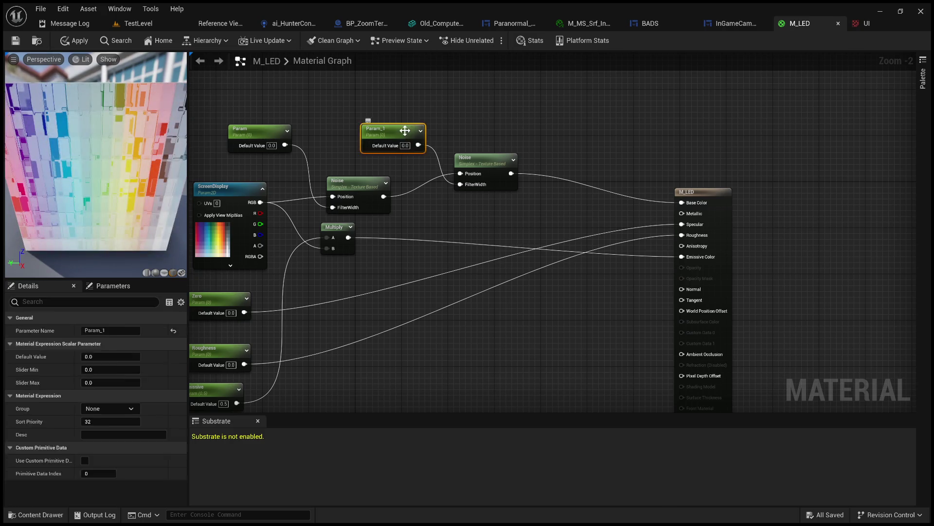
key(Delete)
Step: Duplicate the Noise node, wire Multiply into the copy's Position, and apply M_LED
click(482, 165)
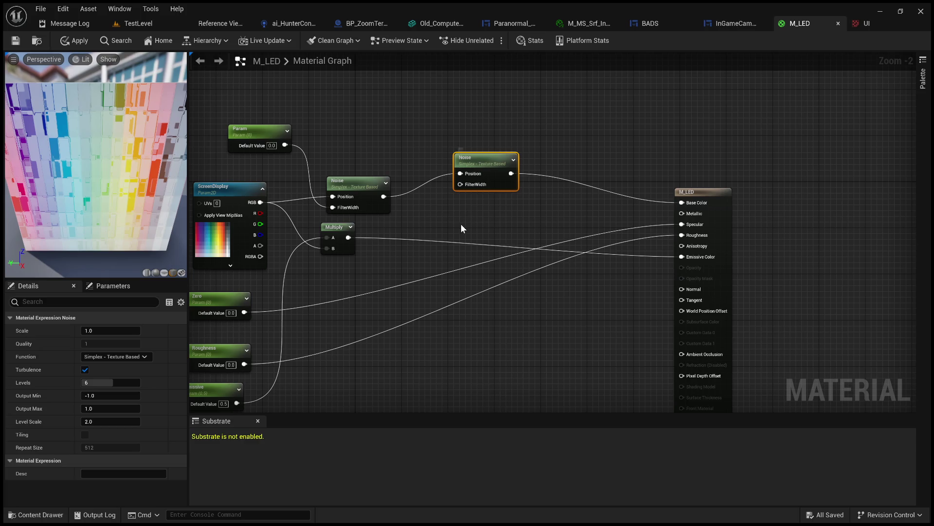
key(ctrl+d)
mouse_move(349, 237)
mouse_down()
mouse_move(474, 244)
mouse_move(452, 215)
mouse_move(523, 241)
mouse_move(684, 258)
mouse_up()
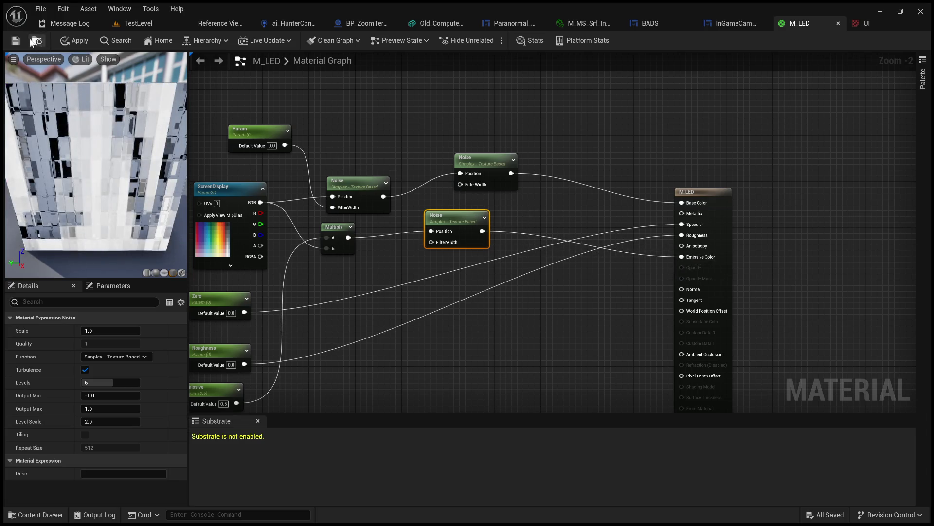
click(73, 42)
Step: Play-test TestLevel, viewing the terminal screens and stepping to the System Manager and back
click(138, 24)
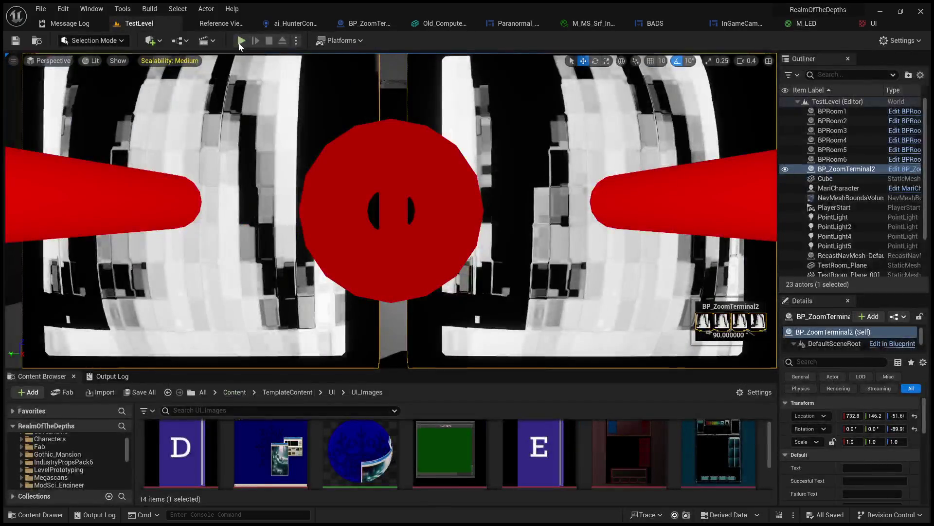
key(alt+p)
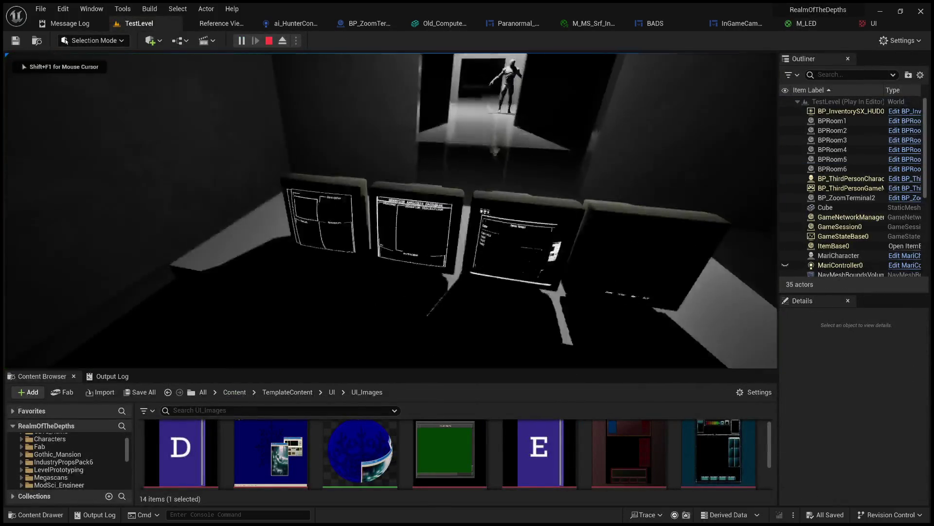
key(e)
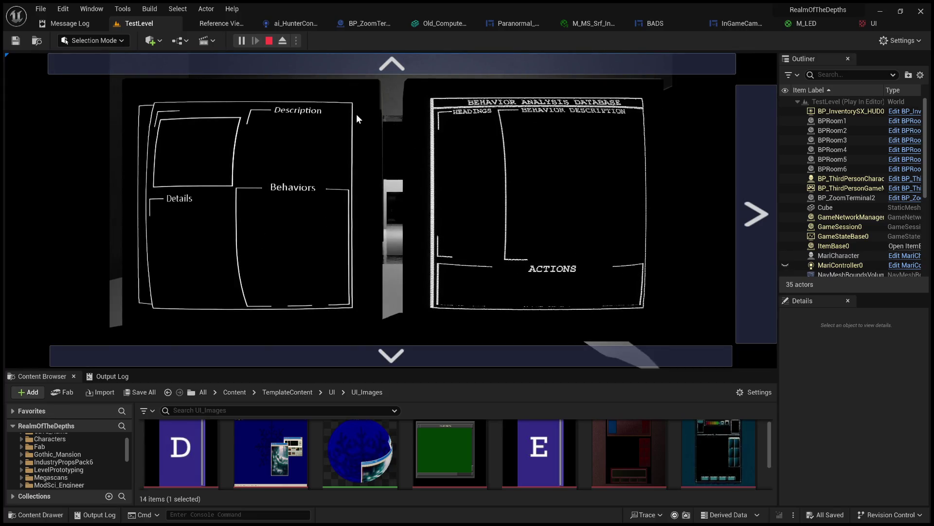
click(767, 221)
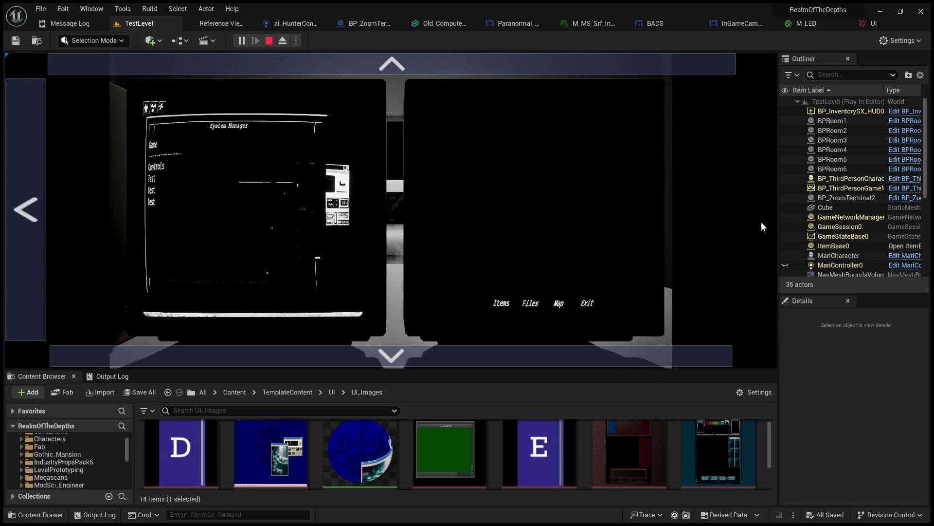
click(27, 231)
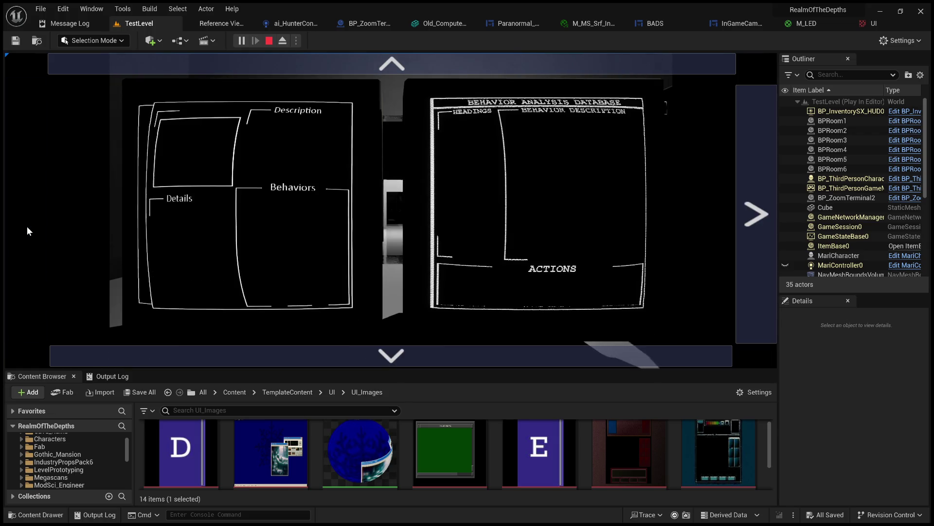
click(270, 43)
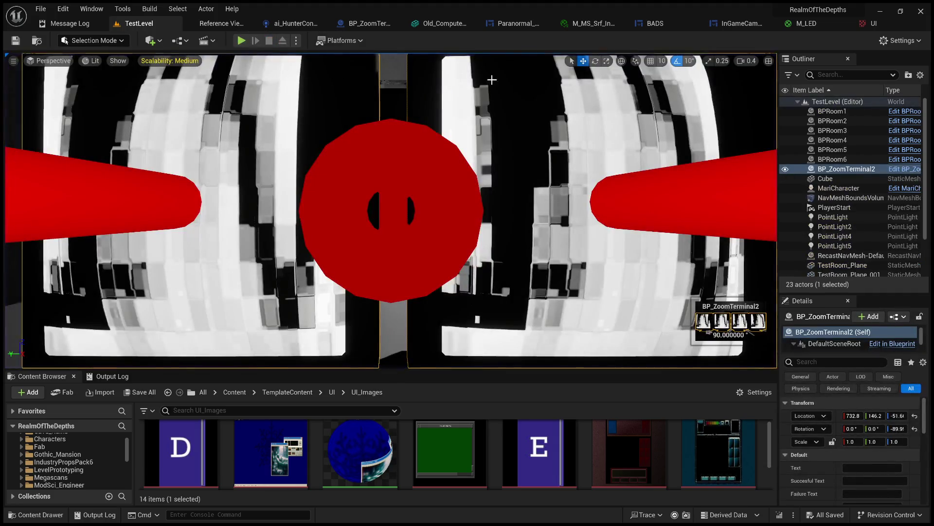
Step: Inspect the UI render texture and M_LED graph, then return to TestLevel and play again
click(863, 24)
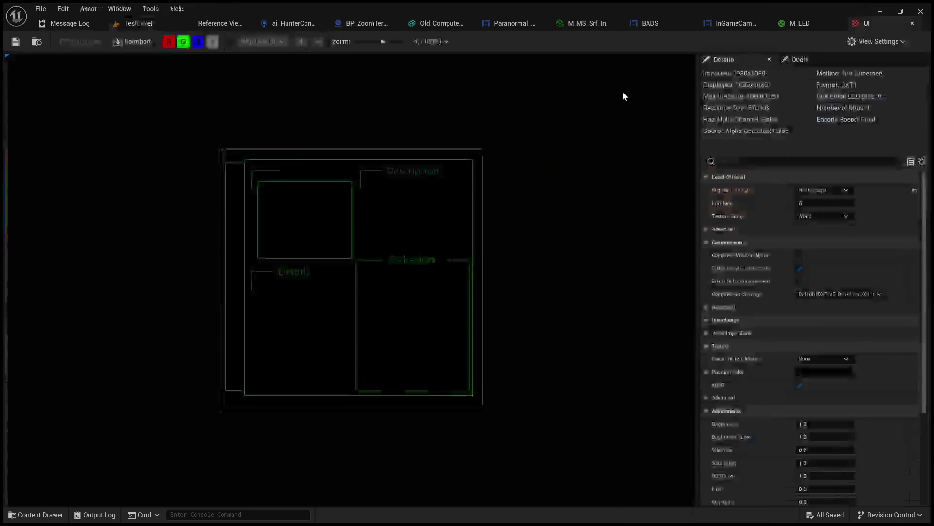
click(790, 24)
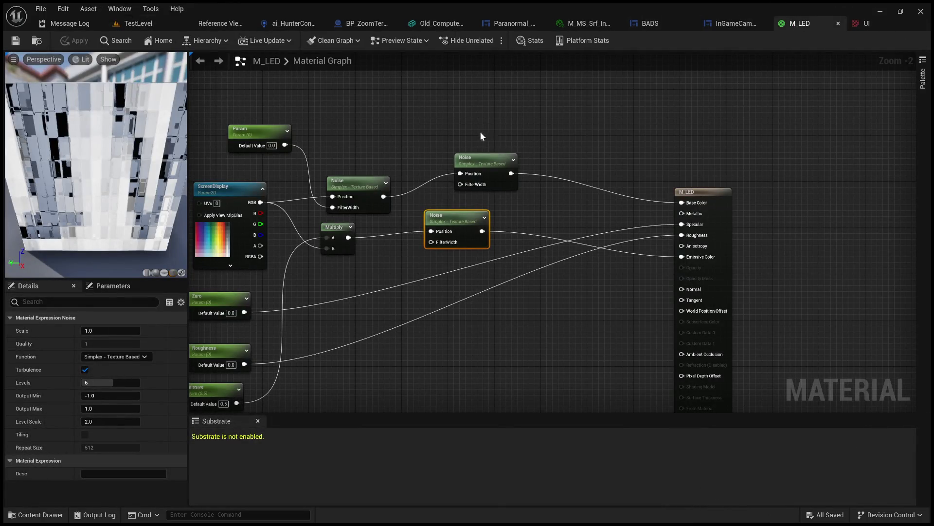
click(146, 23)
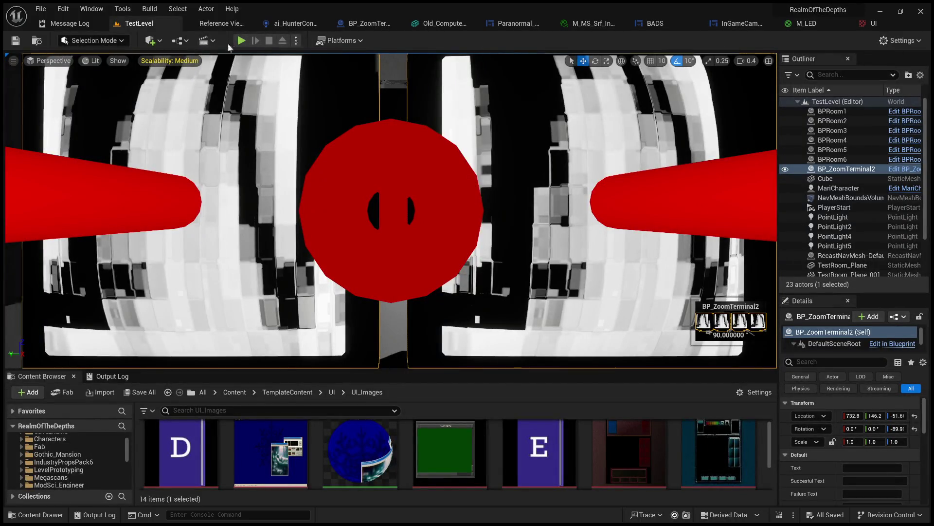
scroll(292, 128, up, 2)
scroll(292, 128, down, 5)
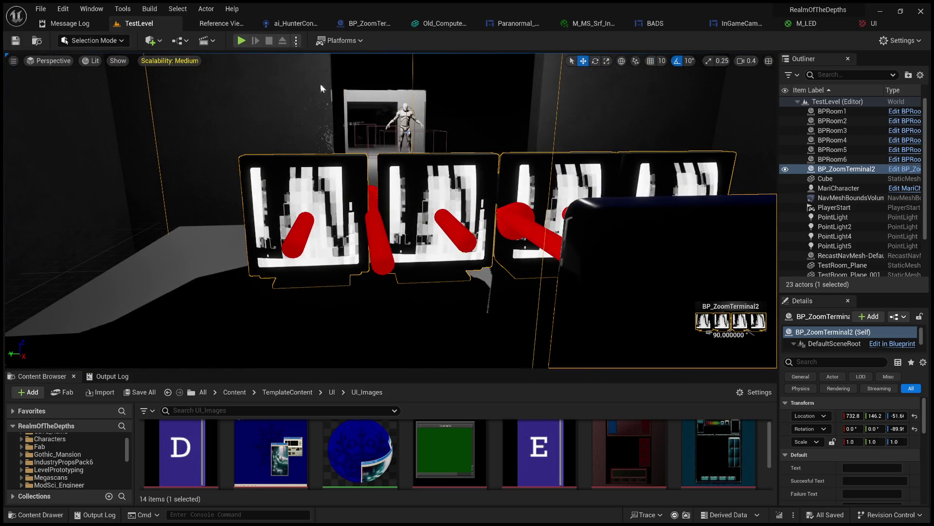
key(alt+p)
Step: Look along the terminal row to the third terminal, then dock the M_LED graph beside TestLevel
scroll(391, 211, up, 3)
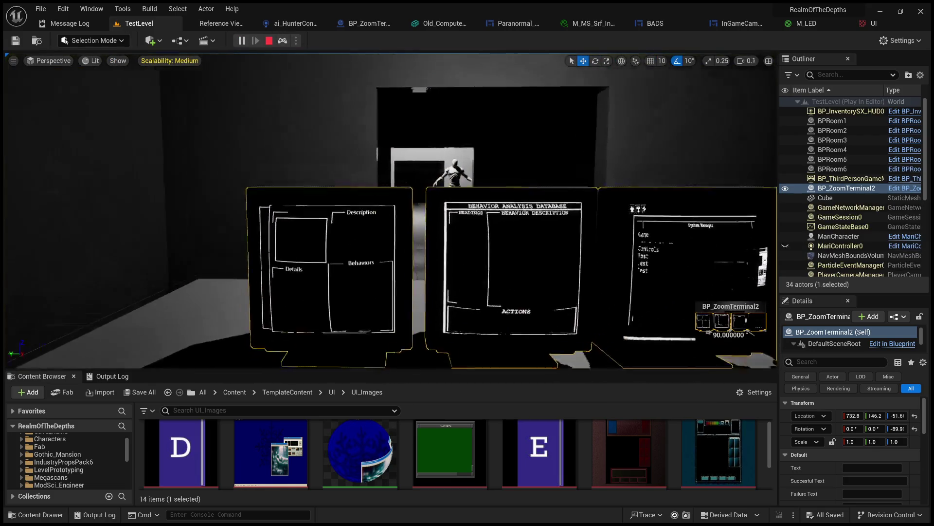
scroll(391, 211, up, 1)
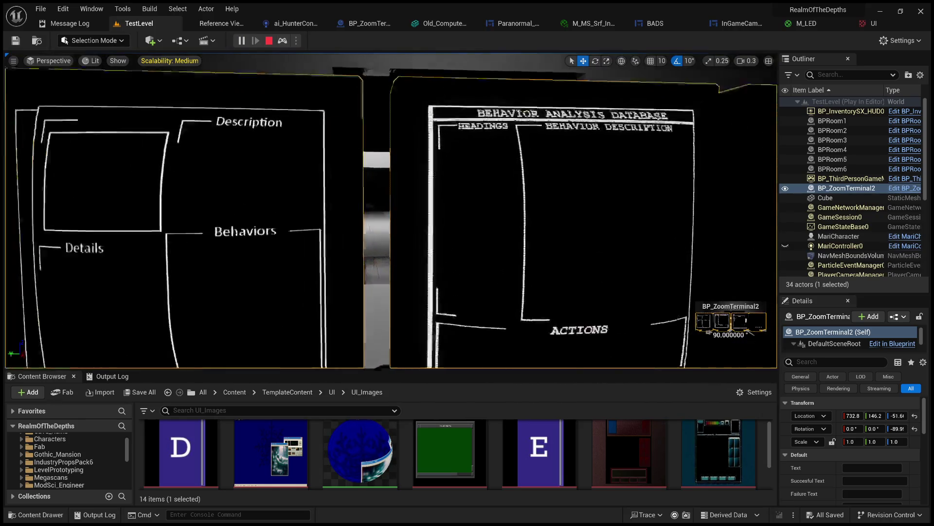
scroll(391, 211, up, 3)
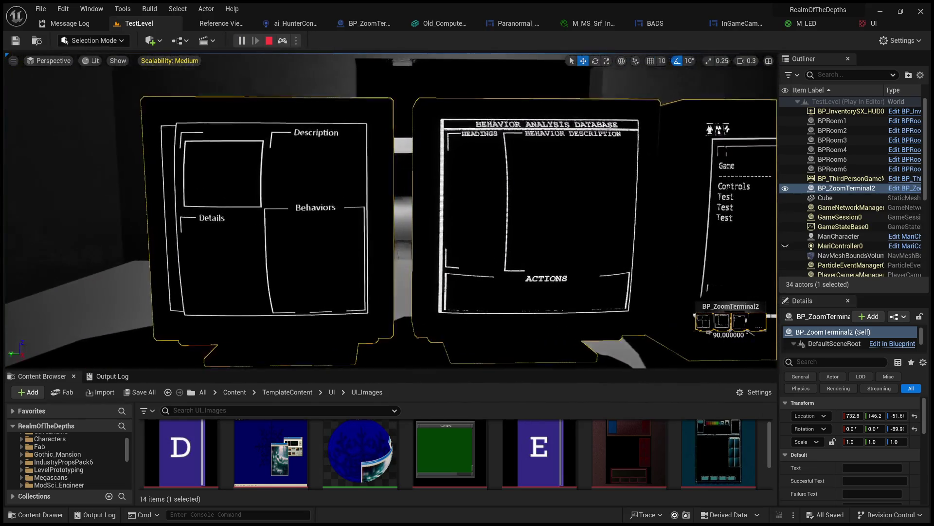
key(d)
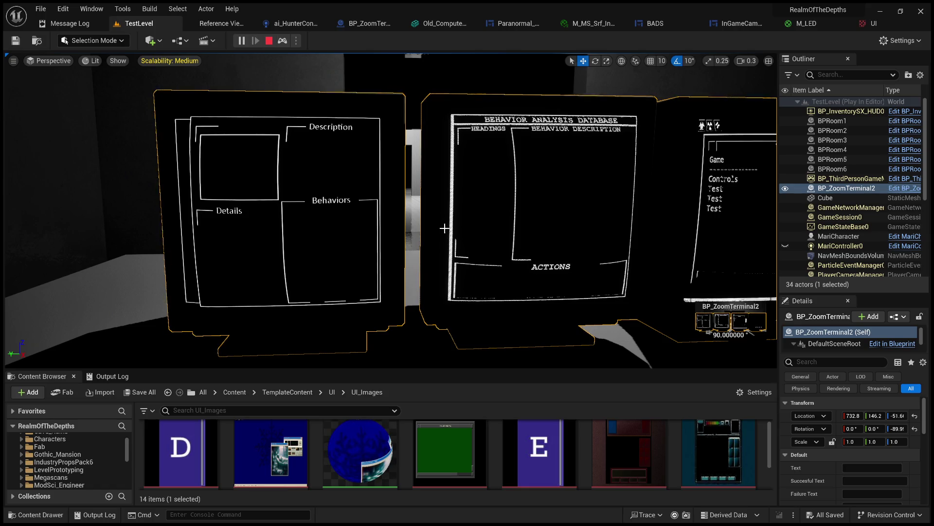
scroll(389, 209, down, 3)
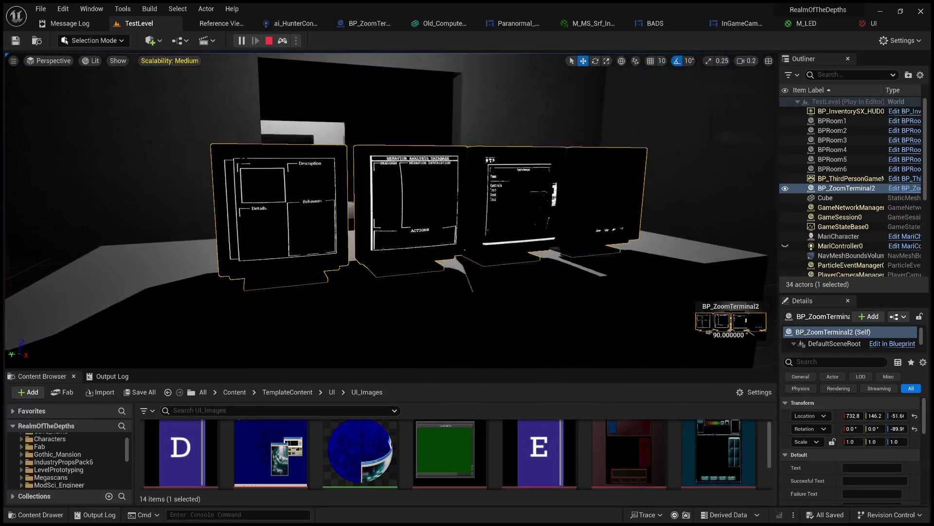
scroll(389, 210, up, 3)
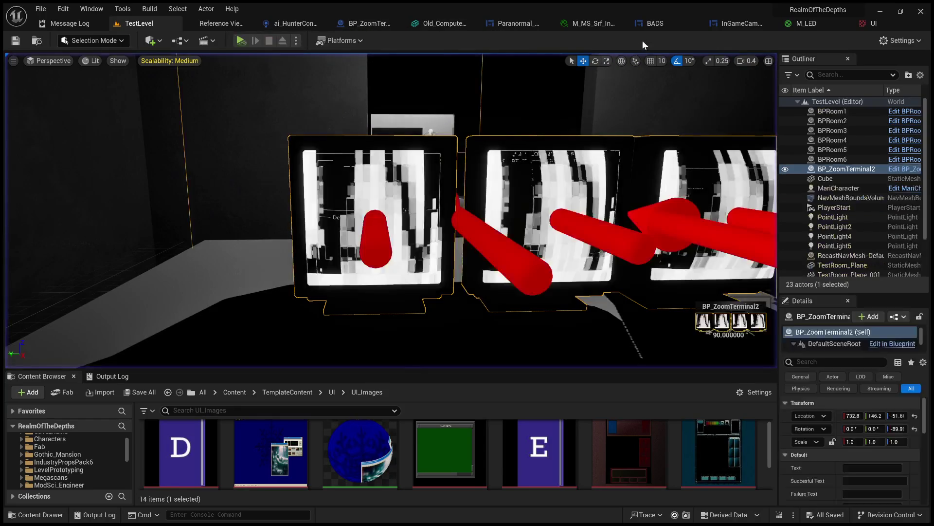
click(597, 22)
mouse_move(798, 24)
mouse_down()
mouse_move(419, 40)
mouse_move(177, 25)
mouse_move(191, 25)
mouse_up()
Step: Branch a Sine node off the Noise output, then expand ScreenDisplay's advanced sampler options and move it left
click(477, 166)
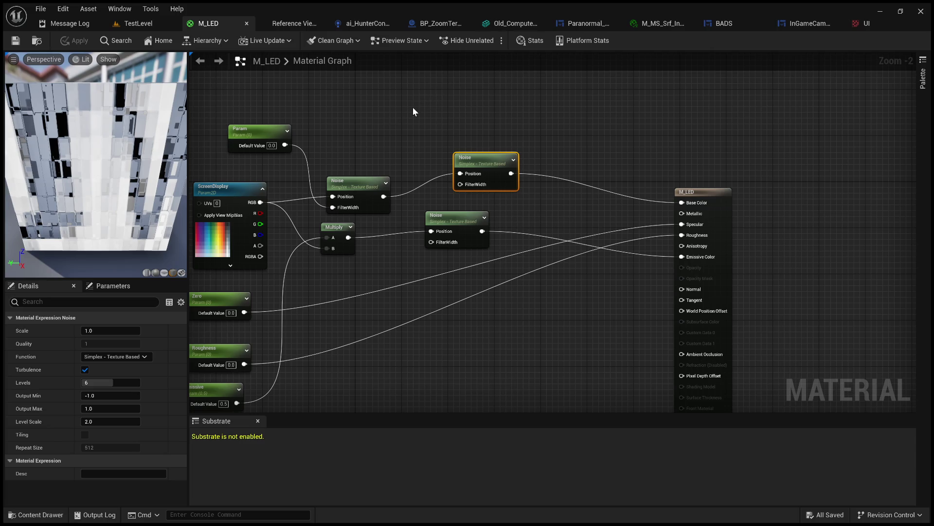
click(381, 112)
drag(383, 196, 428, 115)
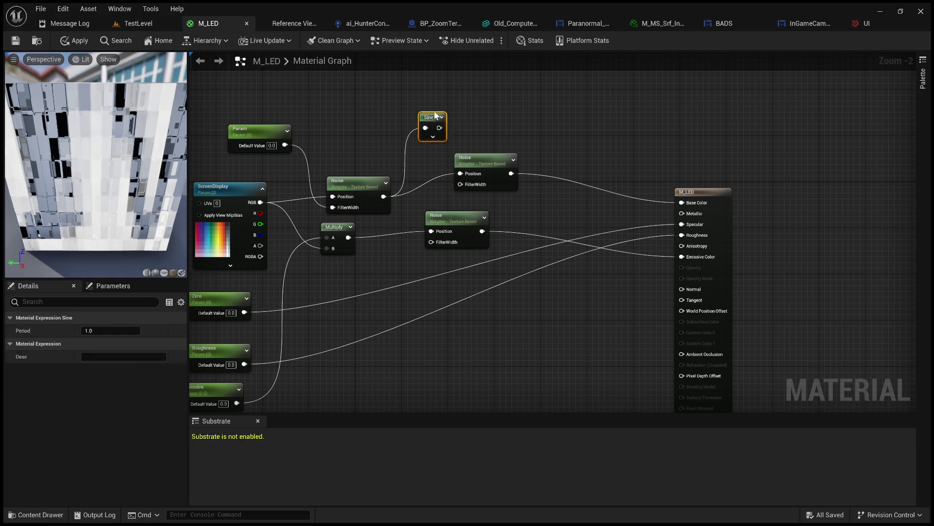
scroll(467, 119, up, 3)
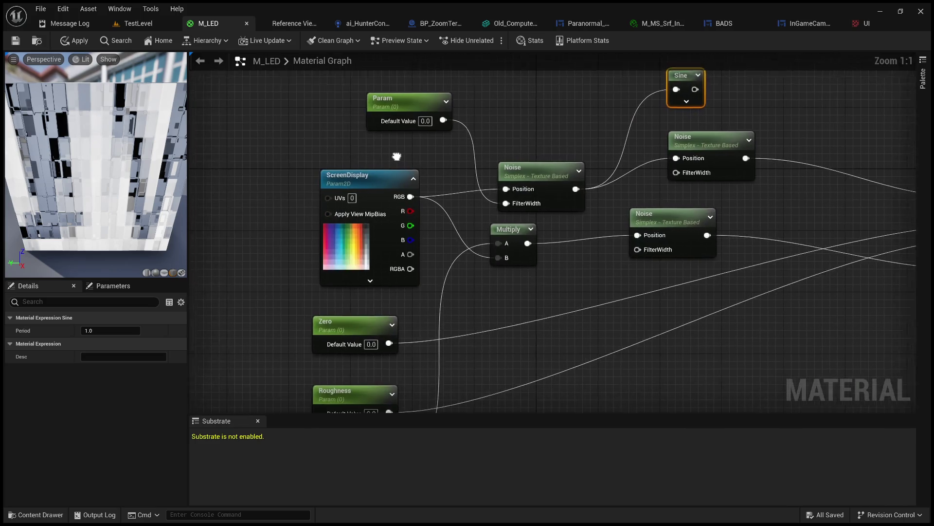
drag(384, 163, 323, 164)
drag(379, 158, 521, 179)
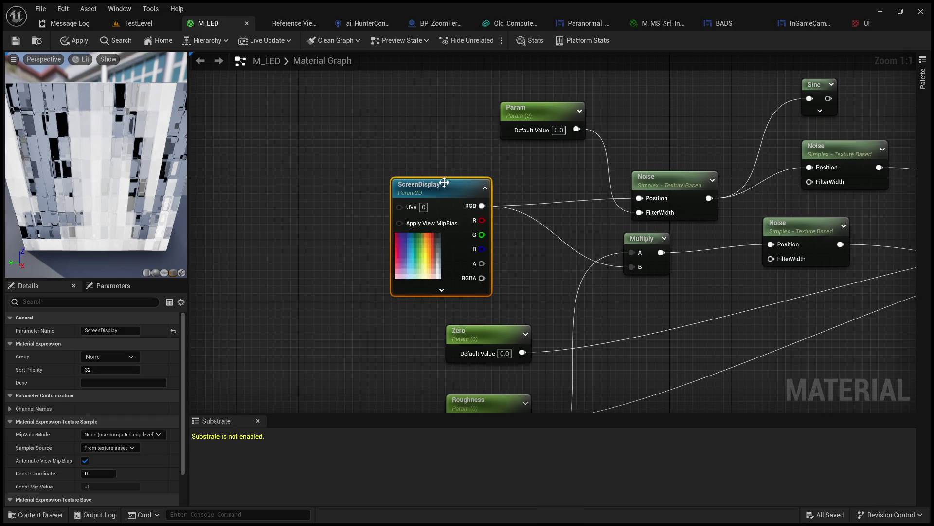
click(441, 289)
mouse_move(458, 185)
mouse_down()
mouse_move(363, 137)
mouse_move(334, 182)
mouse_move(350, 182)
mouse_up()
Step: Wire the Sine node and a pasted UVCropping node into ScreenDisplay's UVs, then delete both and apply
double_click(774, 112)
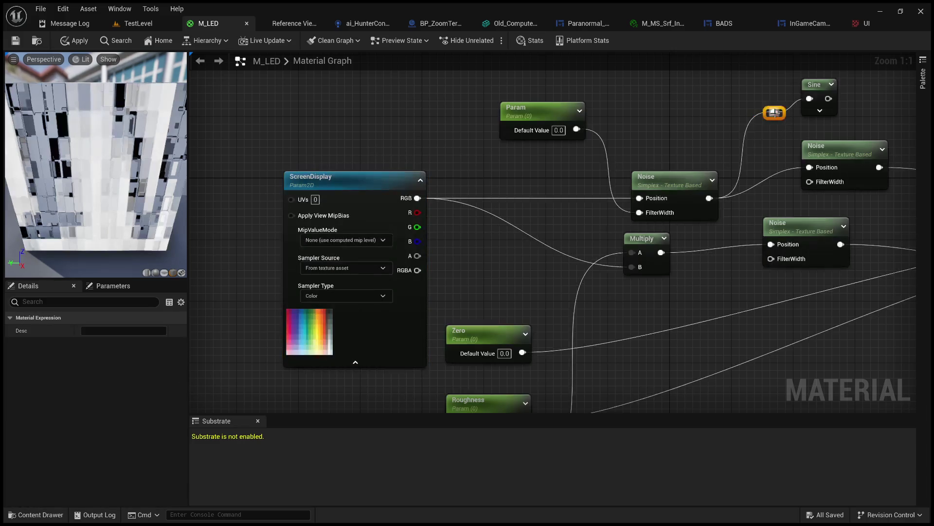
key(Delete)
mouse_move(817, 104)
mouse_down()
mouse_move(224, 216)
mouse_move(469, 216)
mouse_move(348, 200)
mouse_up()
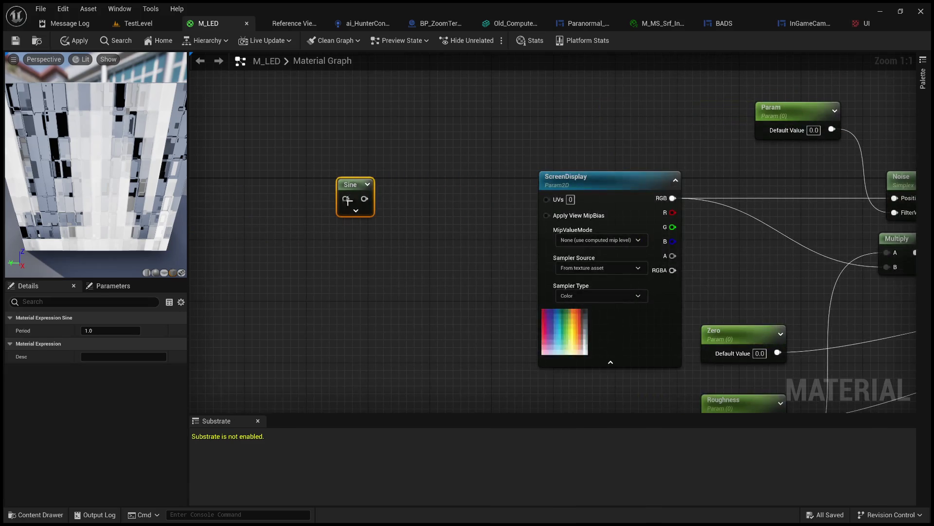
click(357, 211)
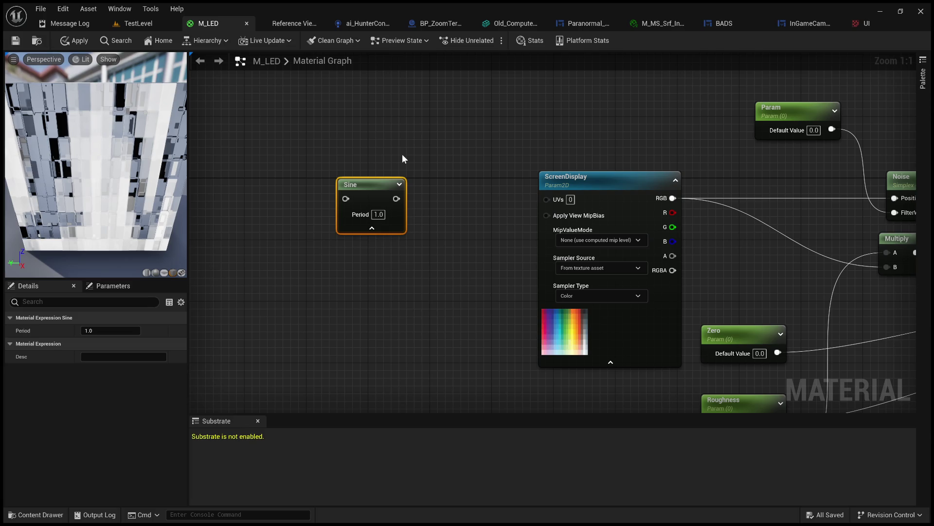
key(ctrl+v)
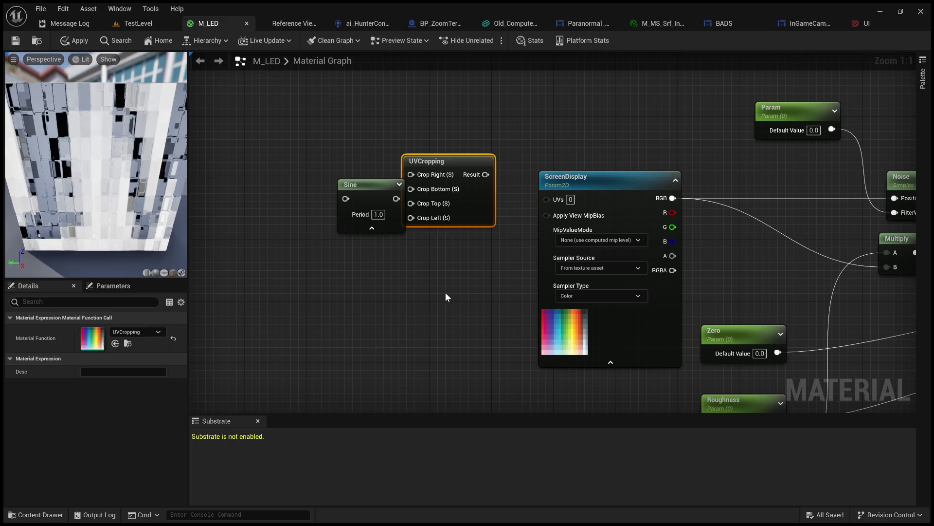
drag(486, 174, 565, 200)
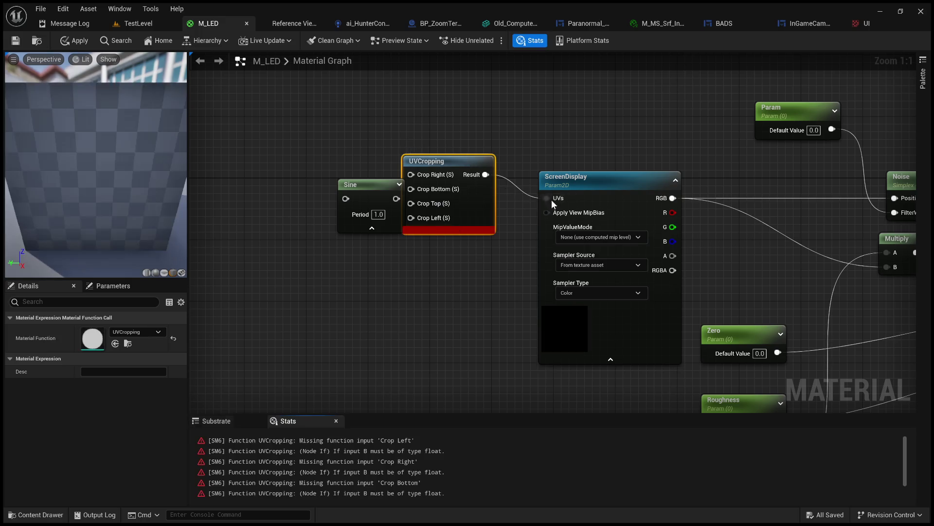
mouse_move(374, 183)
mouse_down()
mouse_move(312, 168)
mouse_move(423, 191)
mouse_up()
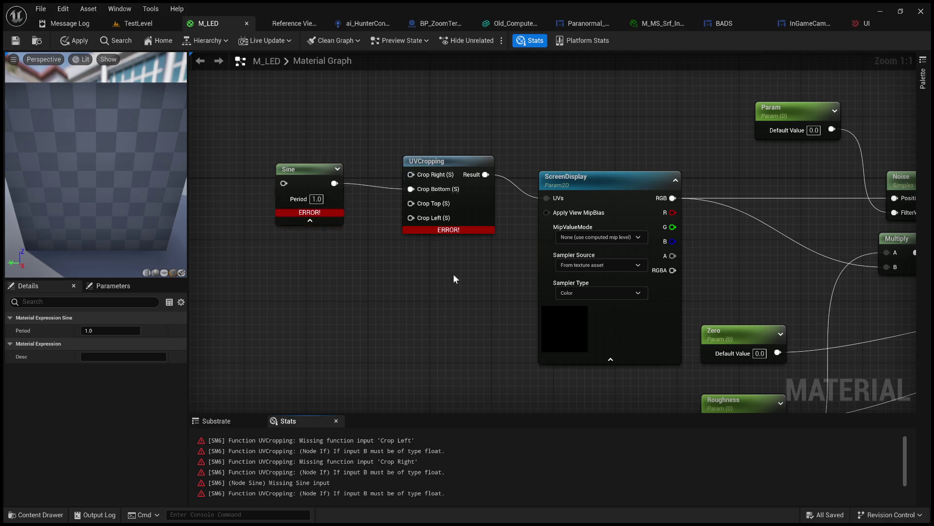
drag(453, 273, 244, 147)
key(Delete)
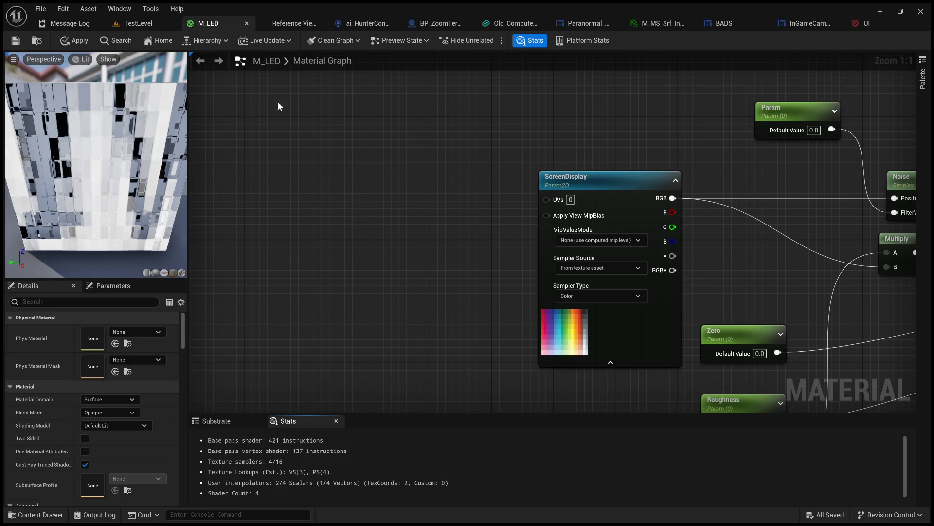
click(80, 42)
Step: Pan around the applied M_LED graph to the output and ScreenDisplay nodes, and select the ScreenDisplay parameter
scroll(521, 185, down, 3)
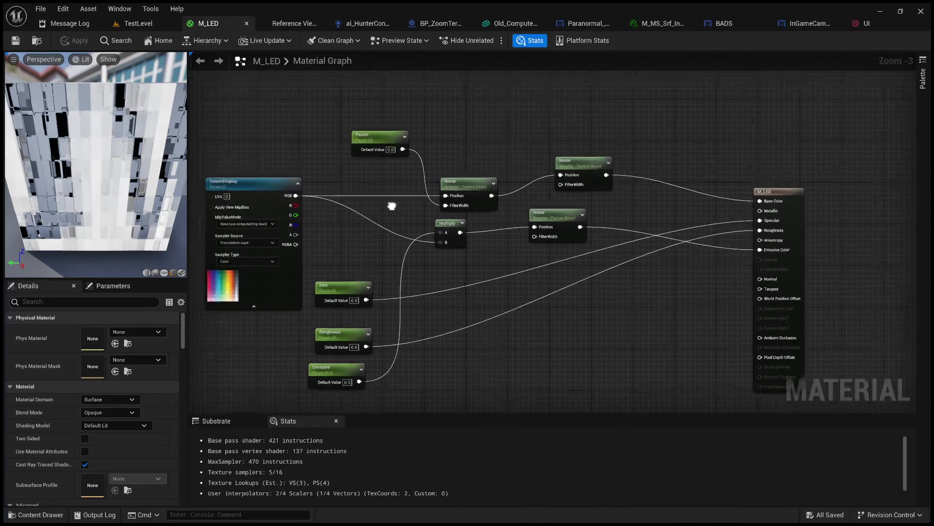
scroll(447, 226, up, 2)
drag(490, 217, 377, 219)
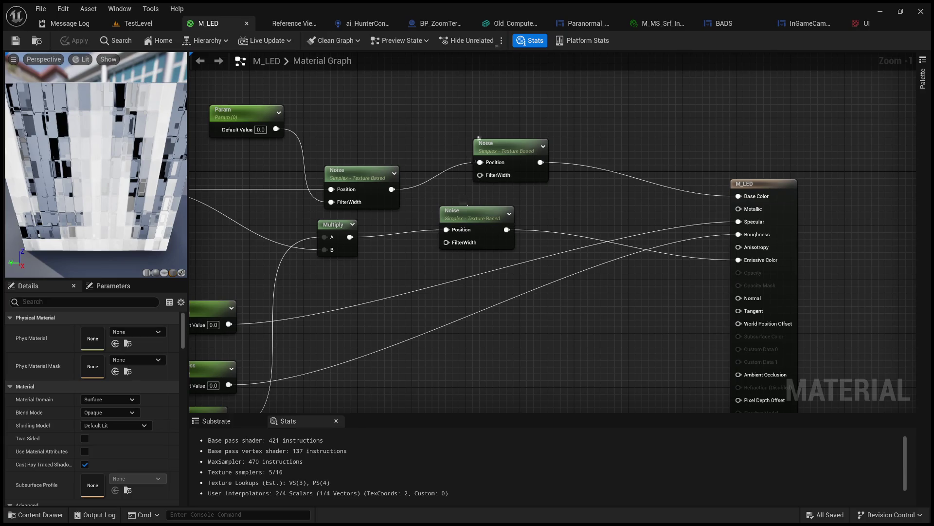
mouse_move(461, 180)
mouse_down()
mouse_move(428, 157)
mouse_move(501, 146)
mouse_move(387, 116)
mouse_up()
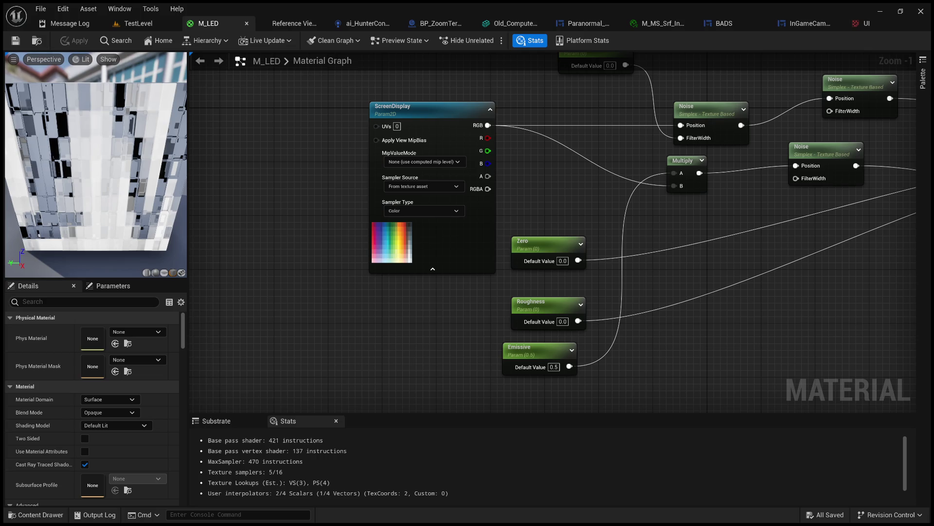
scroll(427, 223, down, 1)
scroll(452, 188, down, 2)
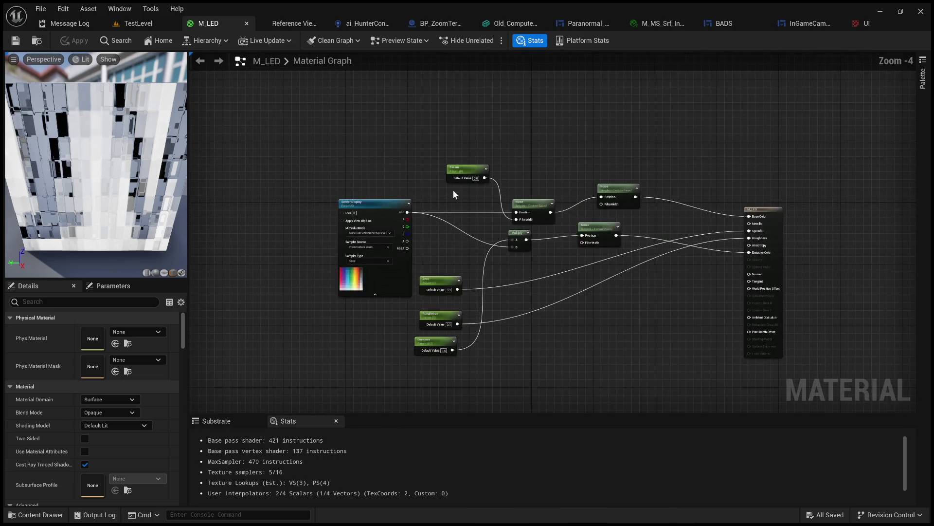
scroll(604, 226, up, 1)
scroll(604, 226, up, 2)
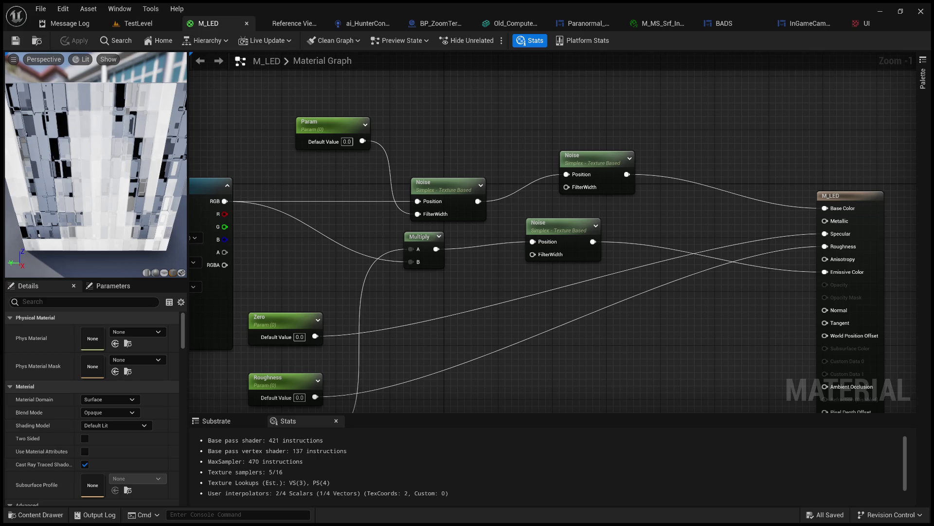
drag(429, 180, 578, 125)
click(325, 132)
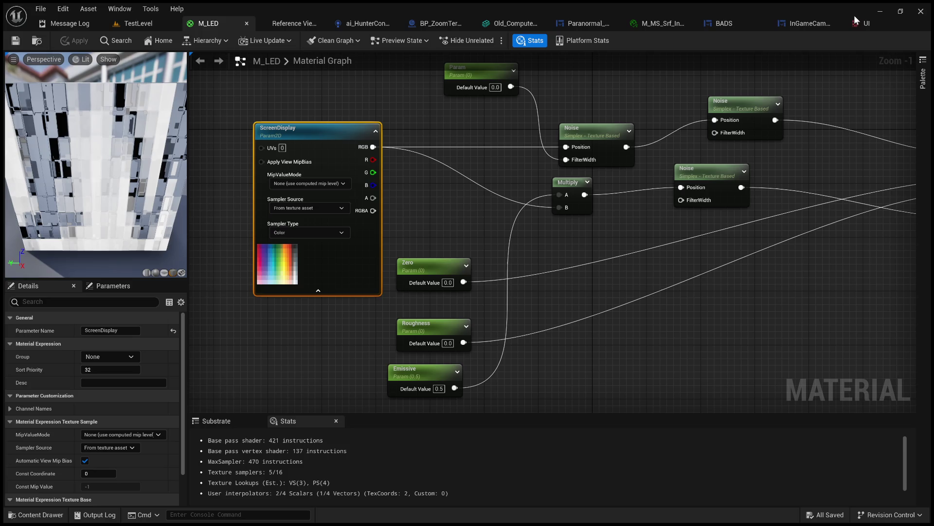
click(303, 24)
Step: Switch to BP_ZoomTerminal, move its document tab earlier, and show its Event Graph
click(364, 23)
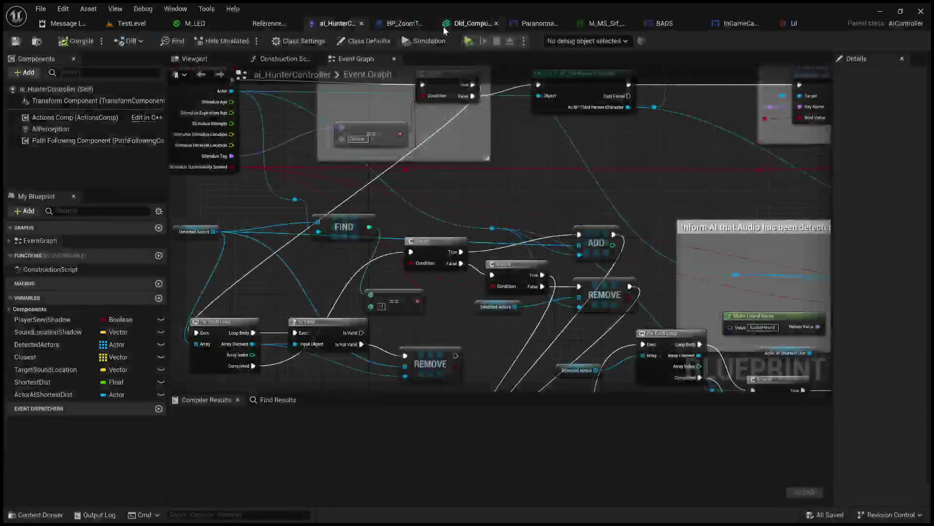
click(410, 25)
mouse_move(409, 25)
mouse_down()
mouse_move(323, 34)
mouse_move(279, 27)
mouse_up()
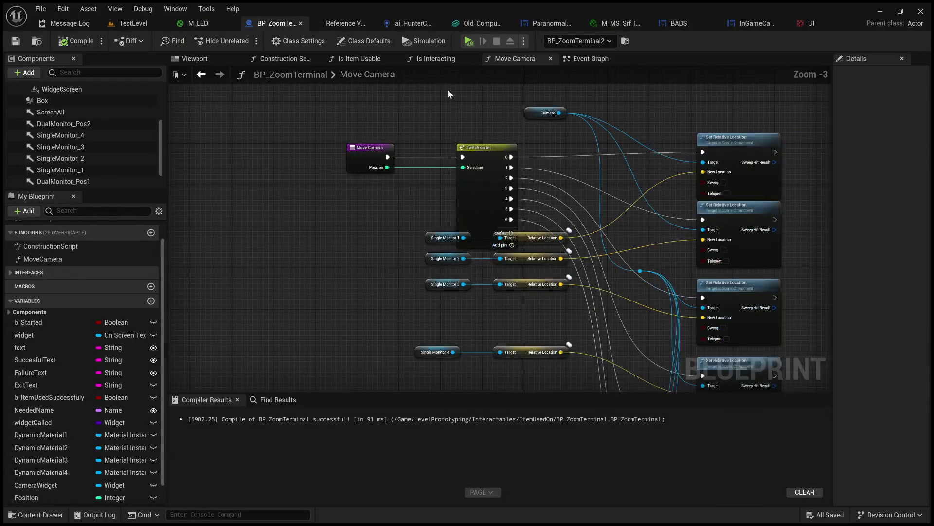
click(589, 59)
scroll(390, 201, down, 2)
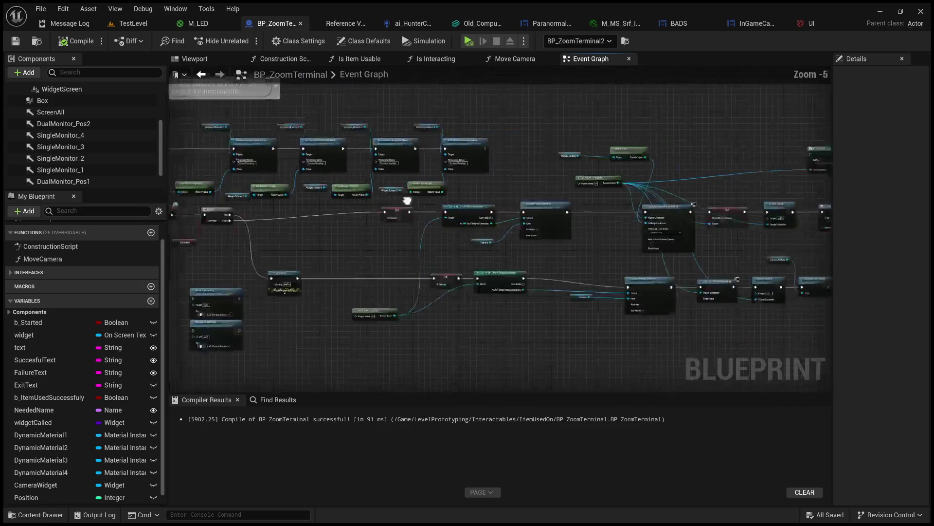
scroll(511, 202, up, 2)
scroll(511, 203, up, 3)
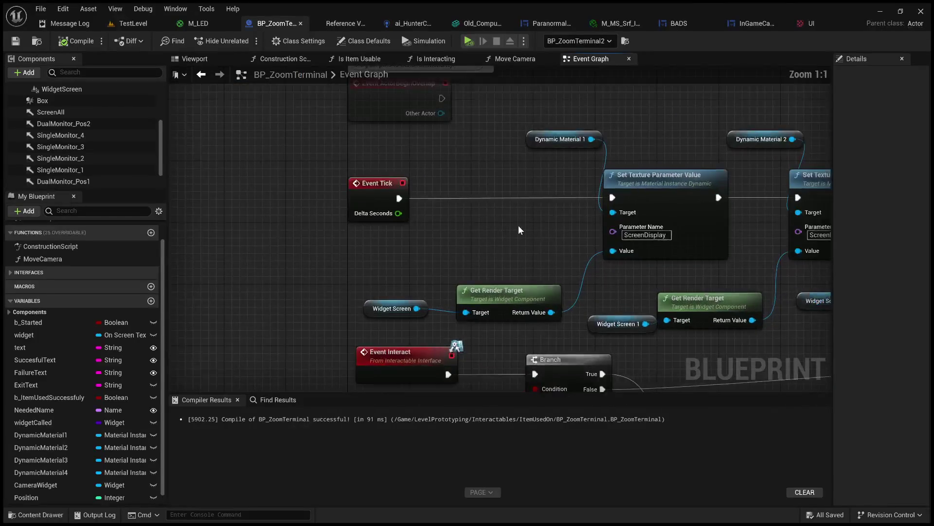
Step: Inspect the Get Render Target and Set Texture Parameter Value nodes and the DynamicMaterial1 variable's properties
click(498, 306)
drag(515, 256, 328, 281)
click(444, 228)
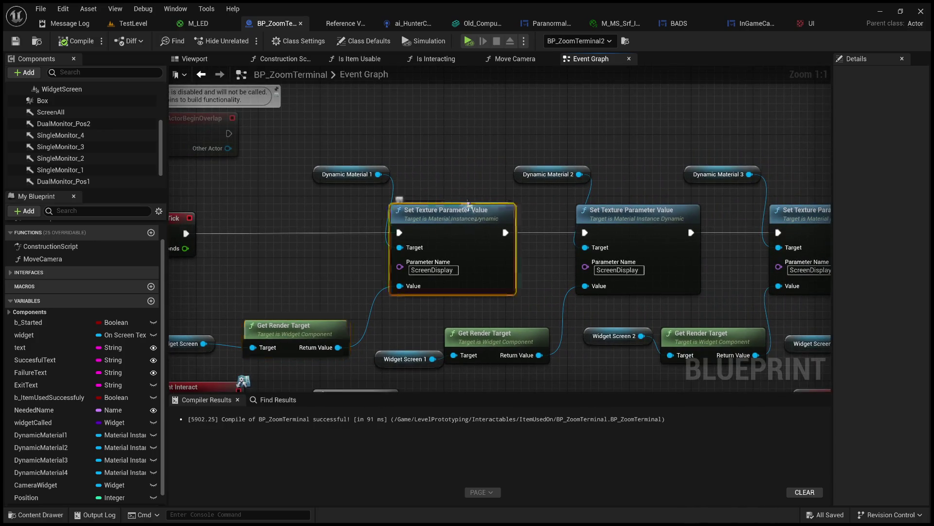
click(363, 172)
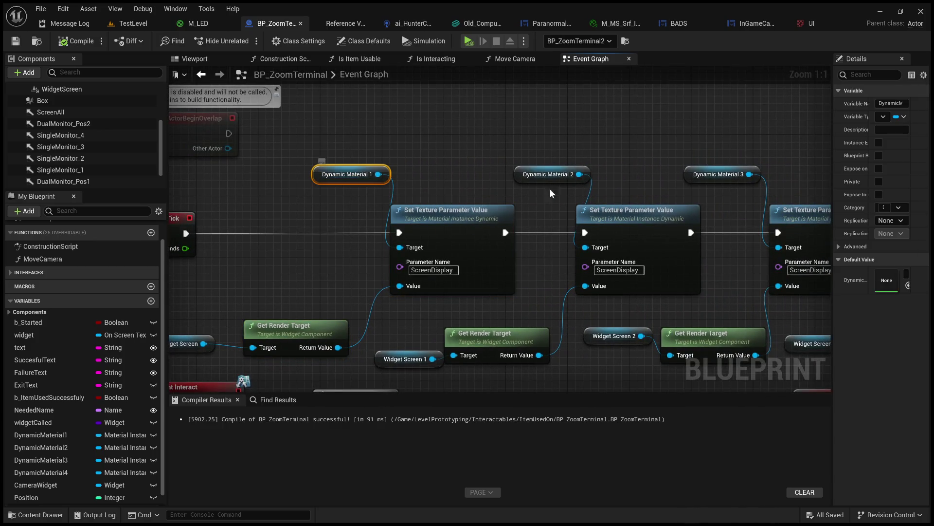
drag(569, 144, 476, 136)
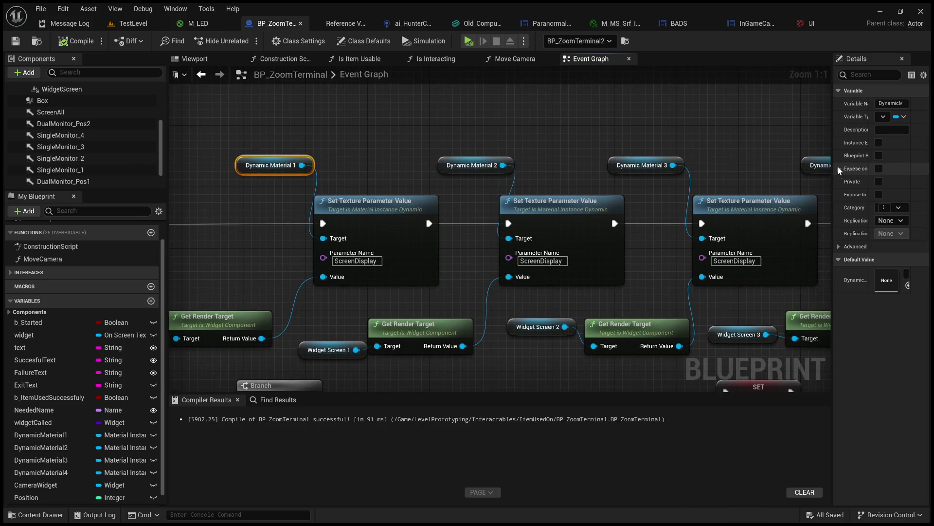
drag(834, 167, 653, 175)
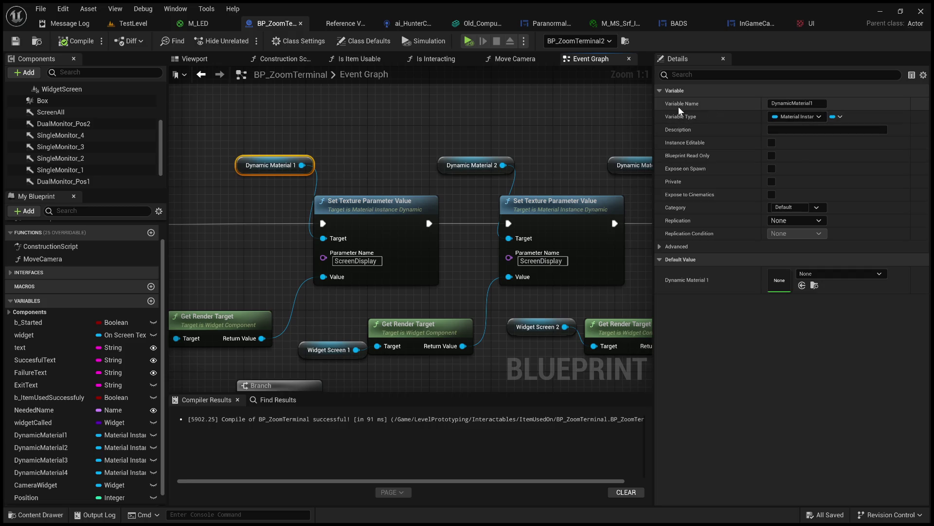
click(484, 119)
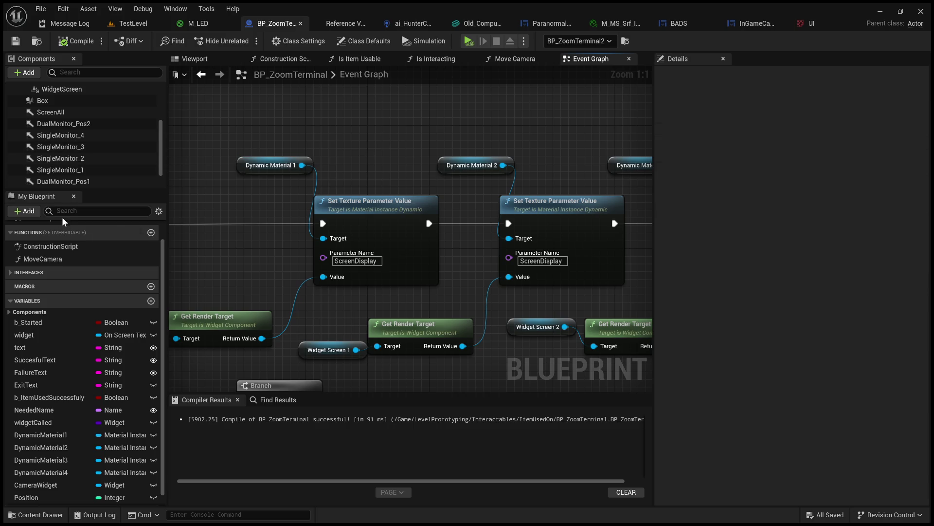
click(51, 436)
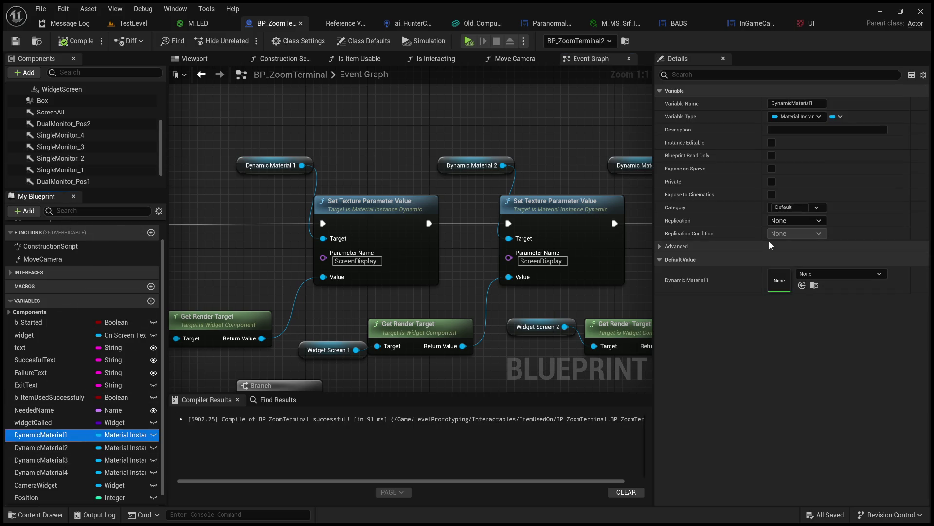
Step: Move the Dynamic Material 1 getter left and down near Event Tick, then bring up the Construction Script graph
mouse_move(441, 127)
mouse_down()
mouse_move(504, 131)
mouse_move(467, 146)
mouse_move(495, 150)
mouse_up()
click(447, 216)
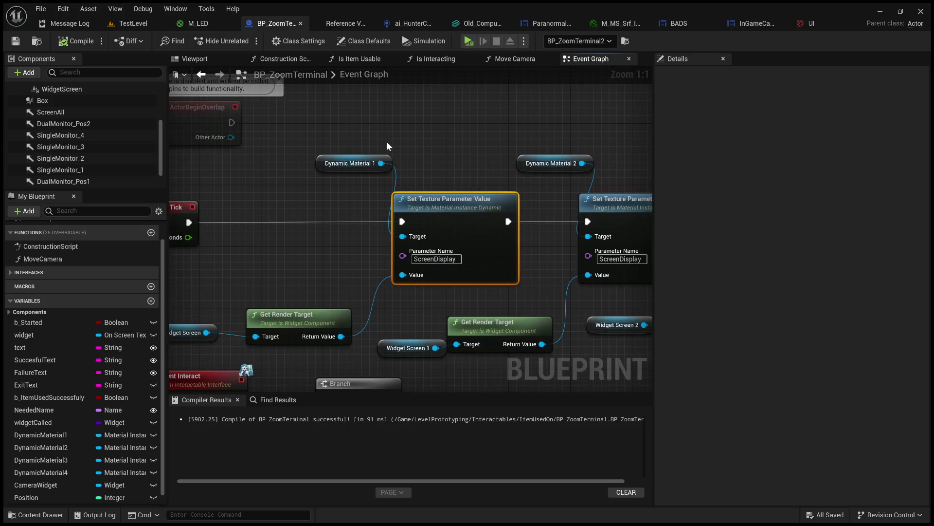
click(483, 121)
mouse_move(470, 143)
mouse_down()
mouse_move(412, 124)
mouse_move(246, 113)
mouse_move(543, 97)
mouse_up()
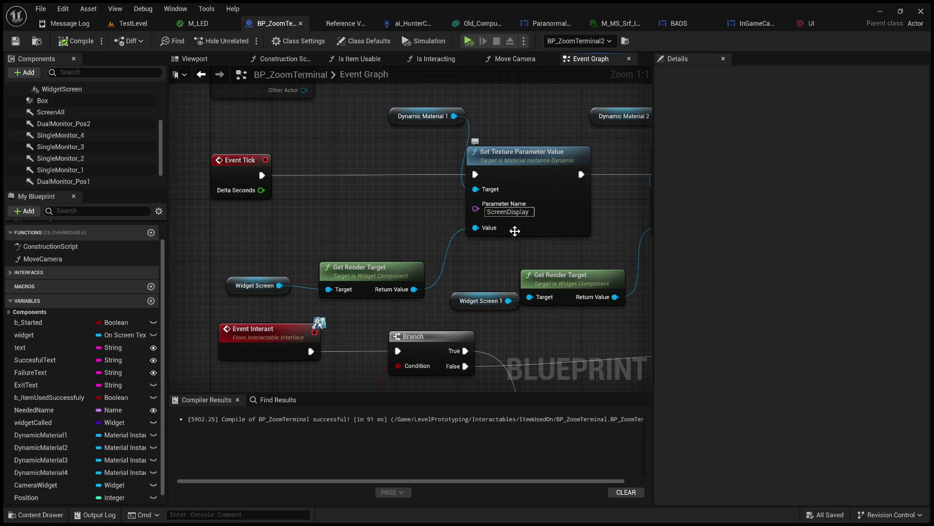
click(485, 174)
drag(438, 108, 369, 123)
click(523, 162)
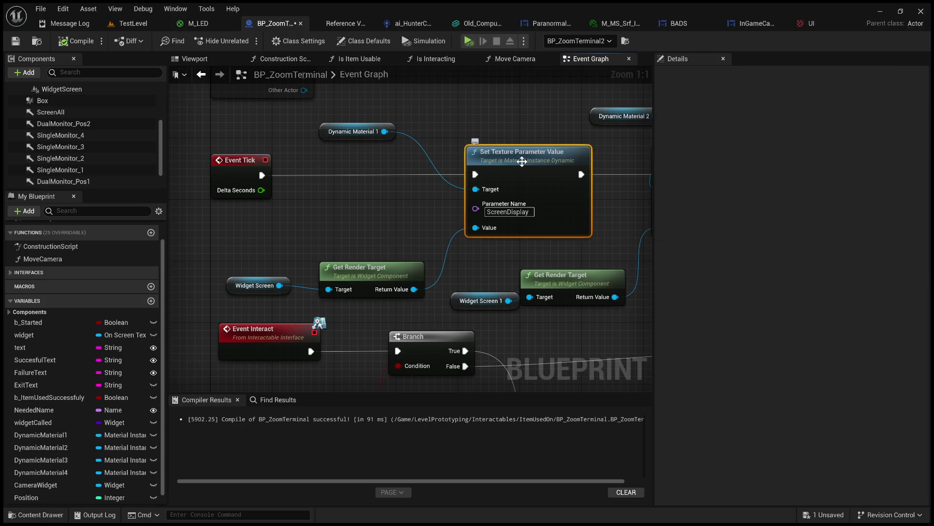
scroll(401, 216, down, 2)
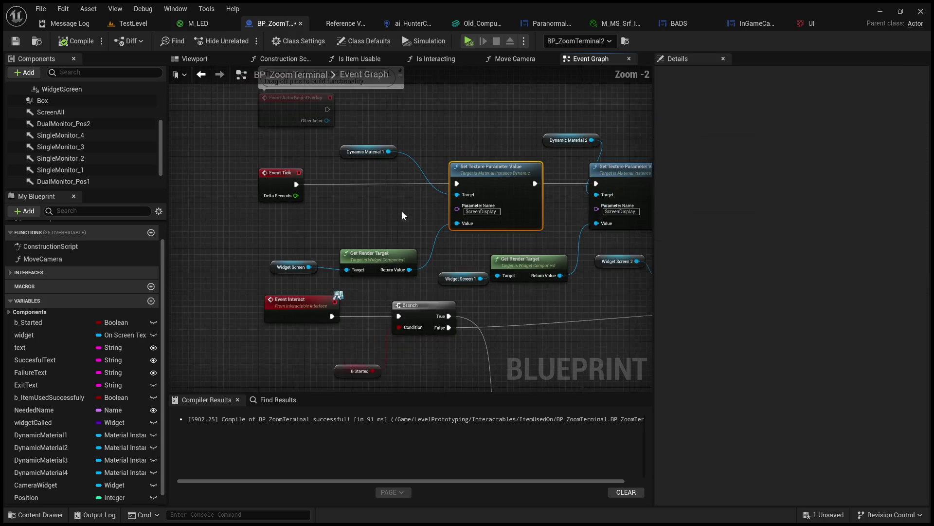
drag(301, 60, 522, 61)
scroll(457, 121, down, 2)
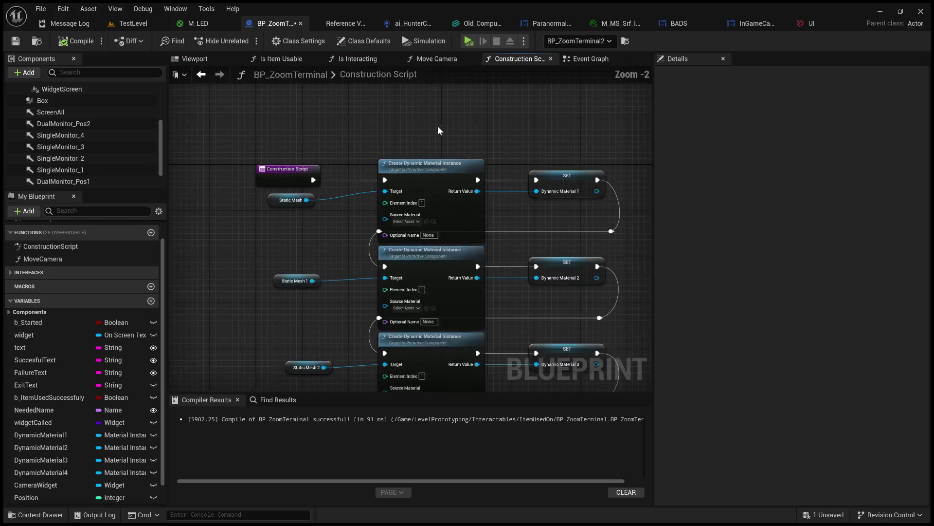
Step: Review the Create Dynamic Material Instance and SET Dynamic Material nodes and StaticMesh2's materials
scroll(438, 140, up, 2)
mouse_move(467, 148)
mouse_down()
mouse_move(345, 146)
mouse_move(331, 159)
mouse_up()
click(427, 173)
mouse_move(440, 170)
mouse_down()
mouse_move(382, 147)
mouse_move(315, 149)
mouse_up()
click(443, 167)
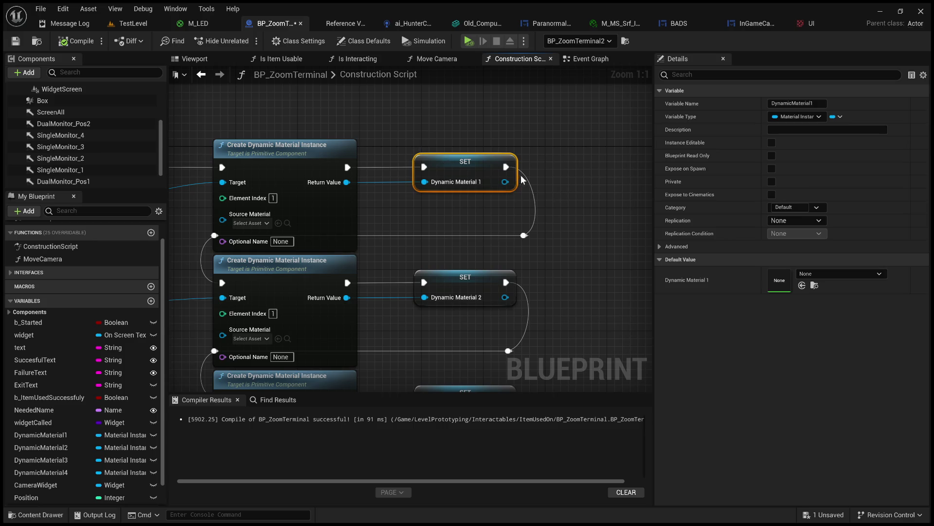
mouse_move(422, 237)
mouse_down()
mouse_move(584, 190)
mouse_move(552, 190)
mouse_up()
scroll(593, 187, down, 1)
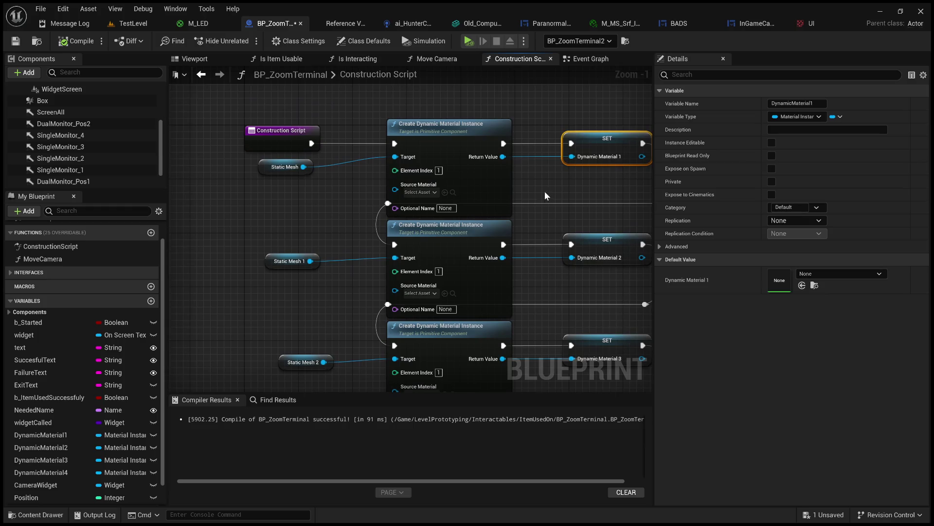
scroll(431, 162, up, 1)
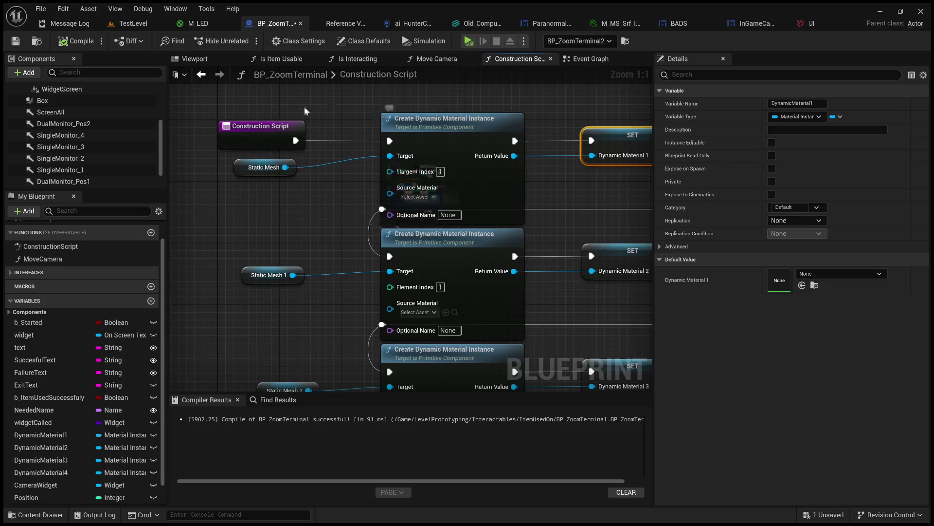
scroll(78, 122, up, 3)
scroll(76, 122, up, 1)
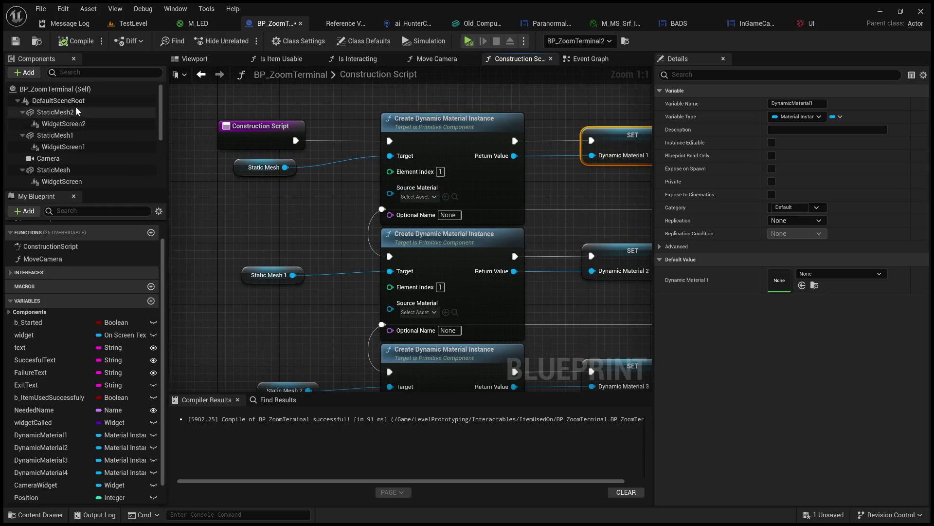
click(77, 114)
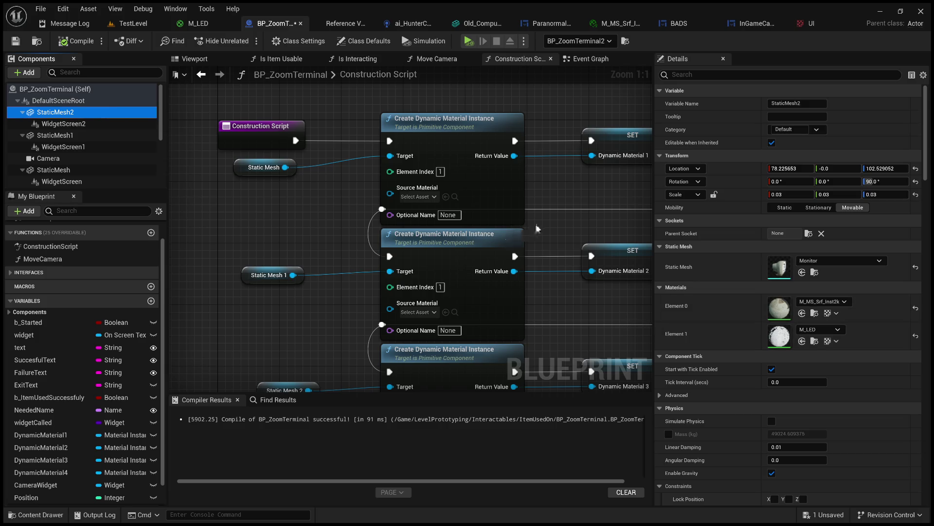
scroll(487, 146, down, 2)
drag(487, 145, 513, 198)
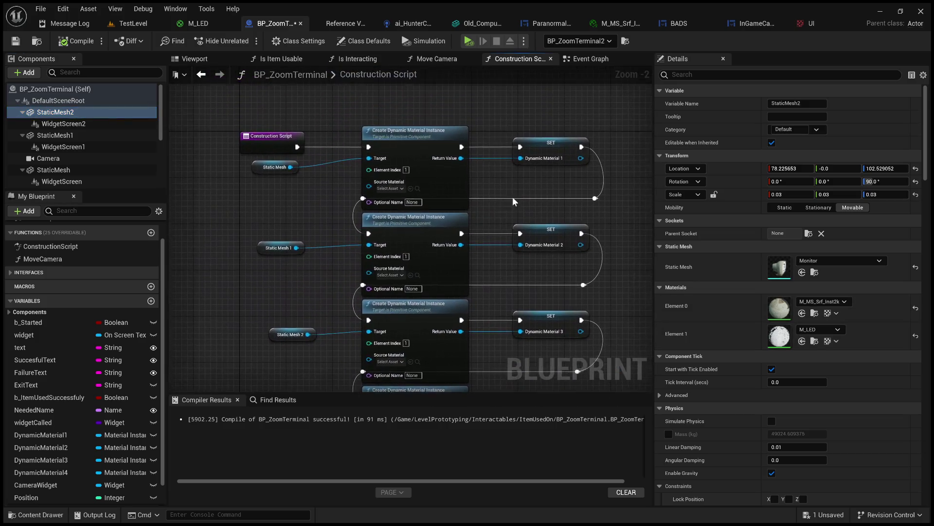
Step: Check the Event Graph's Widget Screen, Get Render Target and Set Texture Parameter Value nodes, then return to M_LED
click(597, 60)
scroll(413, 220, up, 3)
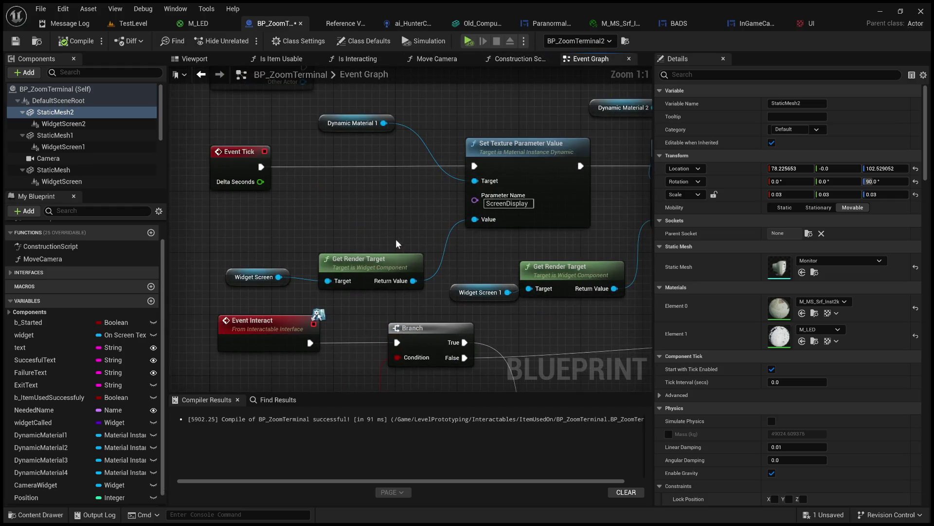
click(266, 276)
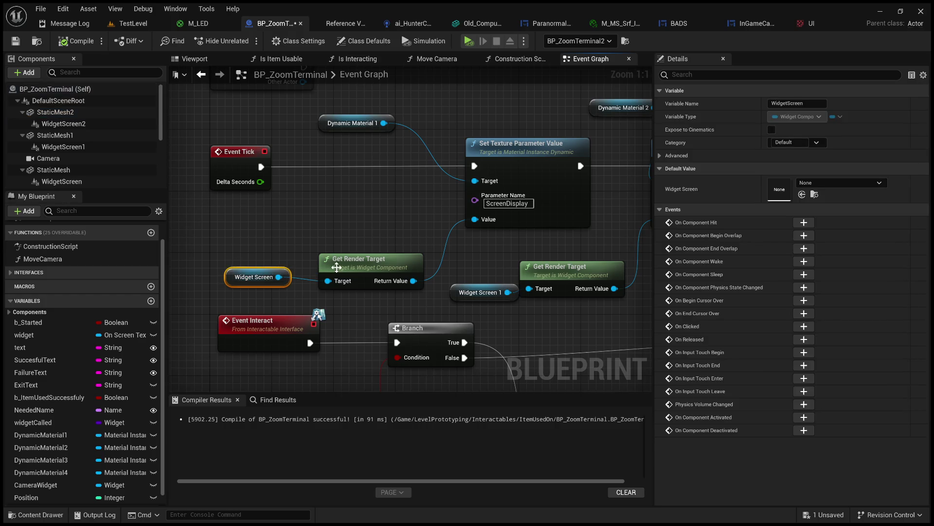
click(369, 263)
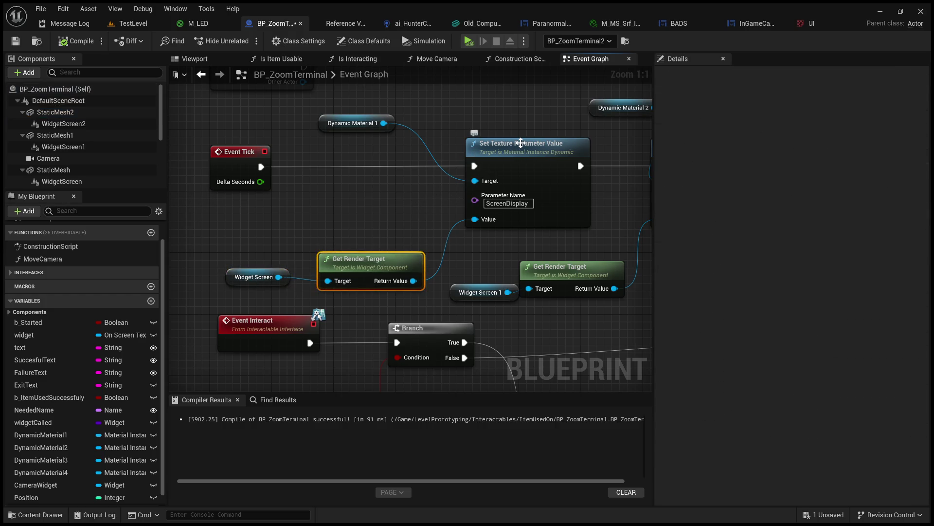
click(521, 142)
drag(404, 215, 354, 234)
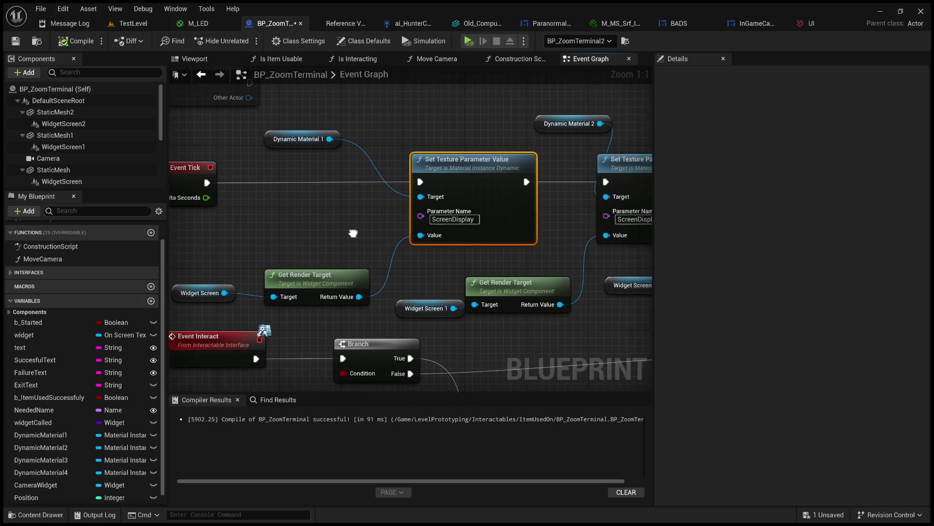
click(506, 59)
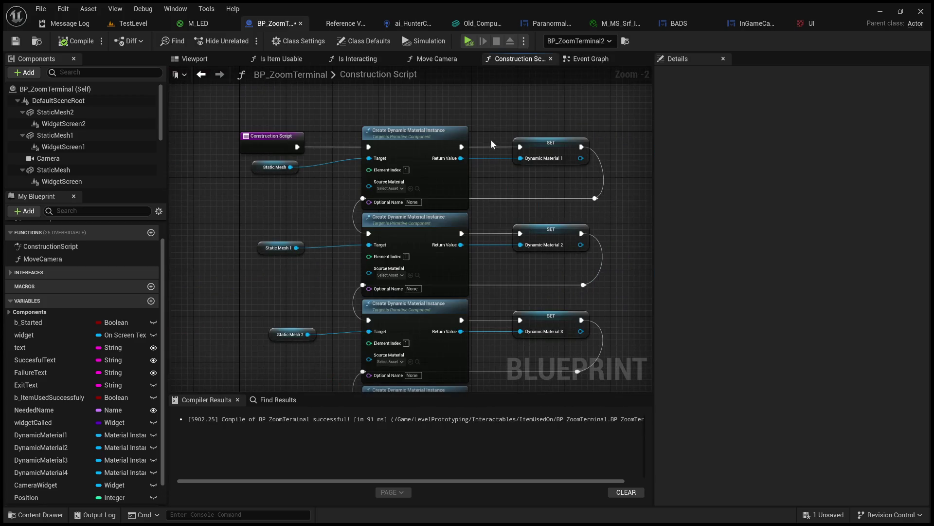
mouse_move(490, 183)
mouse_down()
mouse_move(446, 118)
mouse_move(438, 117)
mouse_move(438, 136)
mouse_up()
scroll(437, 133, down, 2)
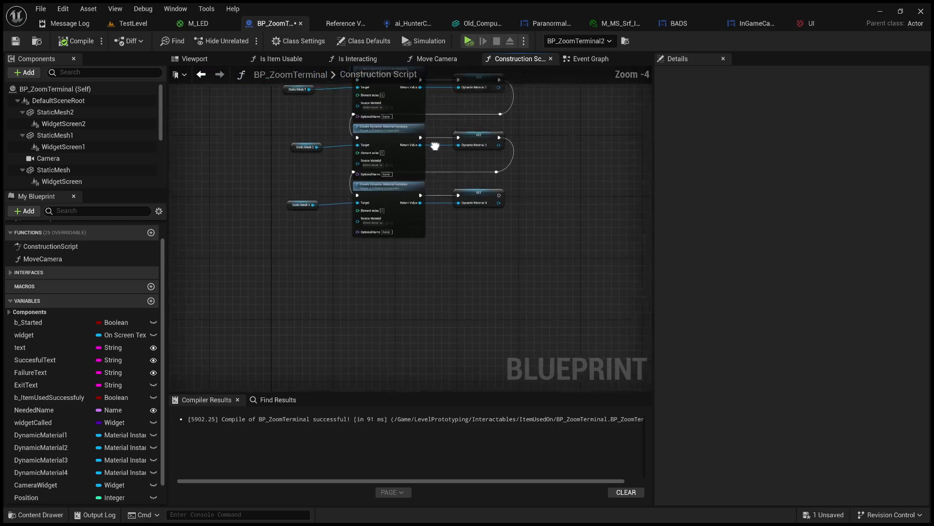
click(213, 24)
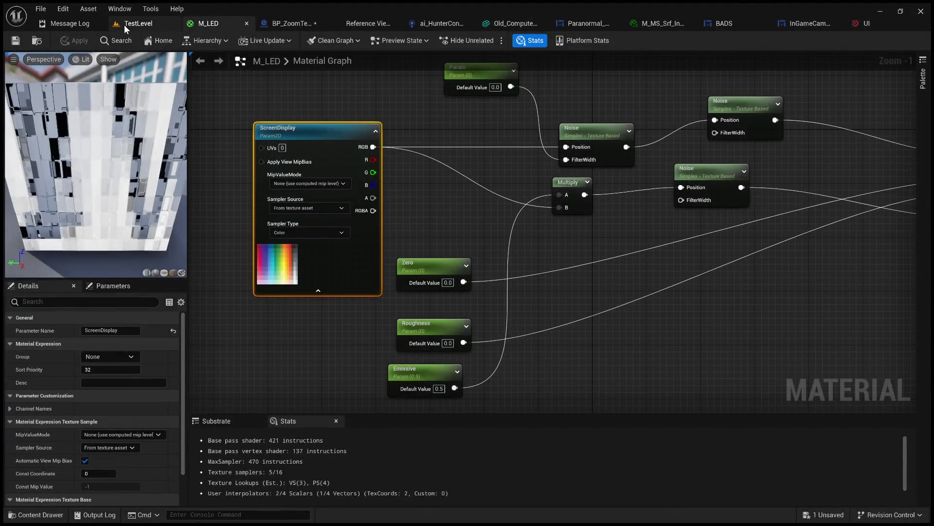
Step: Visit TestLevel and M_LED, deselect ScreenDisplay, then return to BP_ZoomTerminal's Construction Script
click(124, 24)
click(210, 24)
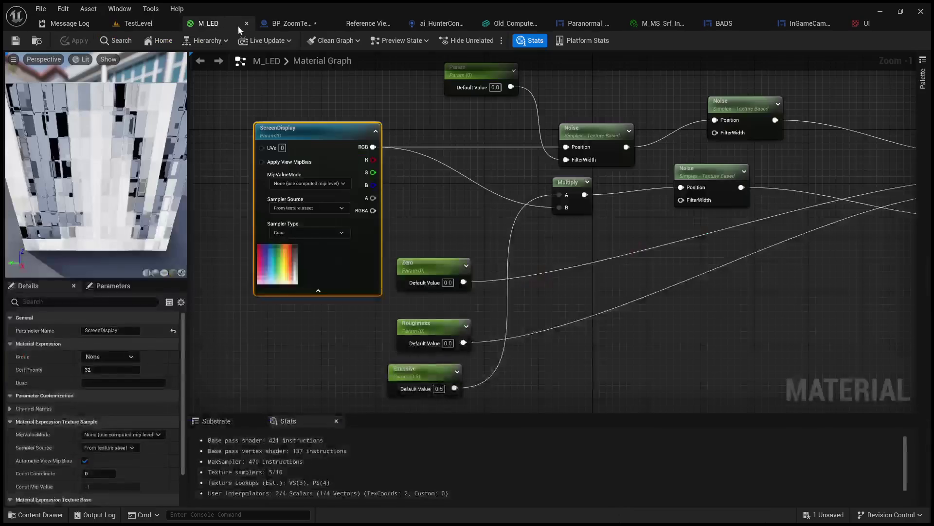
click(412, 121)
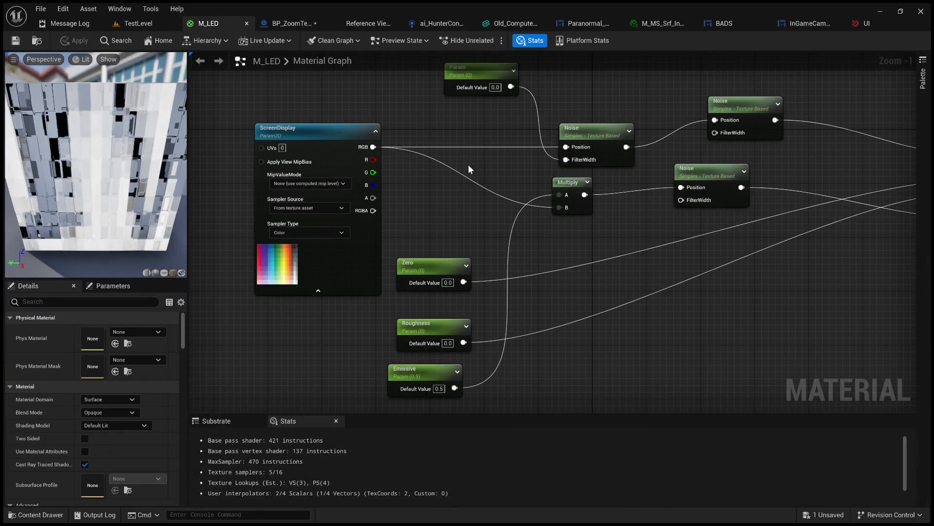
click(287, 24)
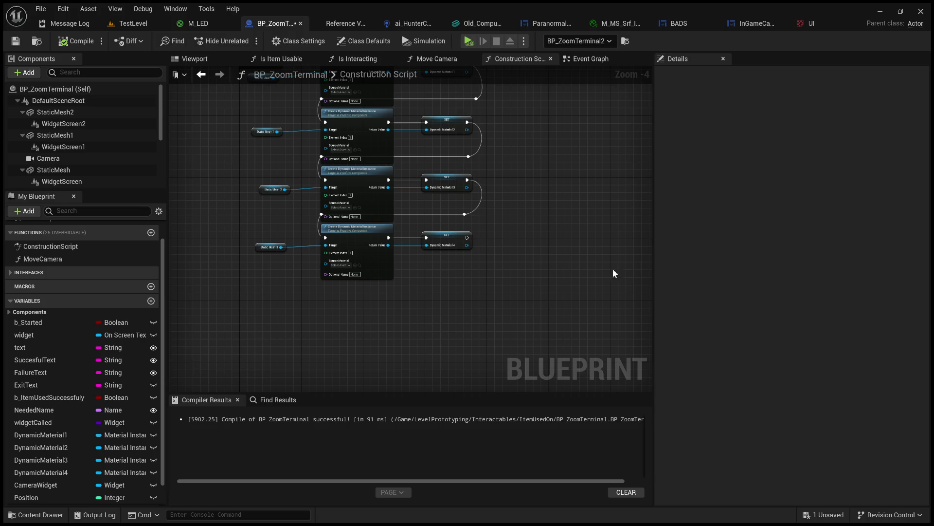
Step: Survey BP_ZoomTerminal's Event Graph around the Event Tick texture parameter and camera nodes
scroll(436, 267, up, 3)
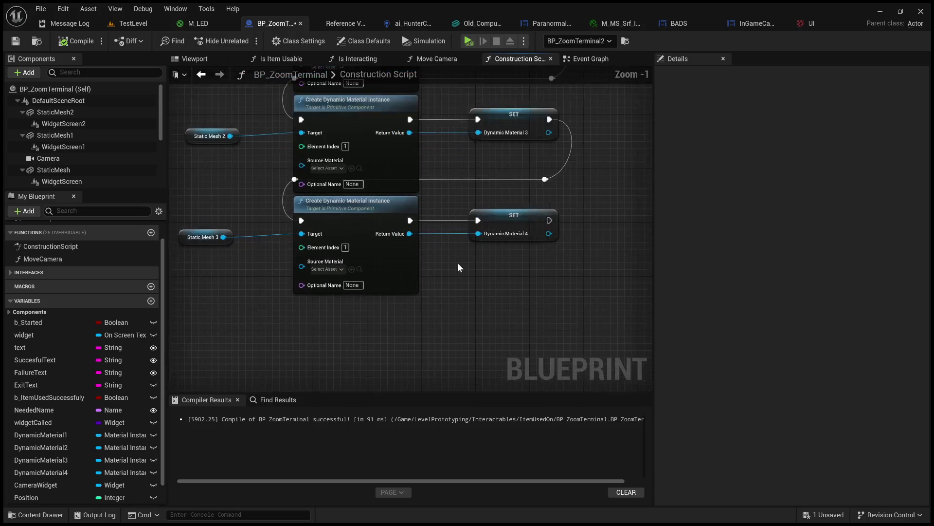
click(574, 58)
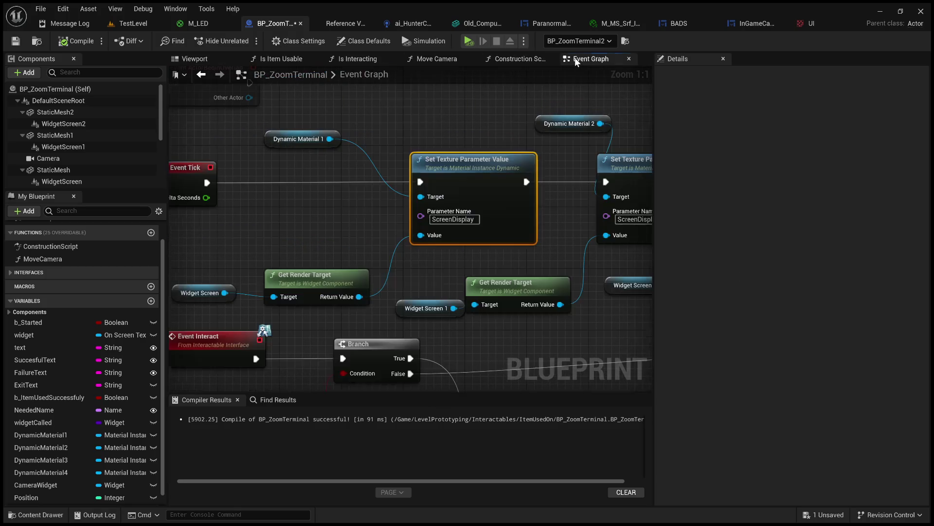
scroll(378, 264, down, 2)
mouse_move(378, 264)
mouse_down()
mouse_move(310, 201)
mouse_move(345, 68)
mouse_up()
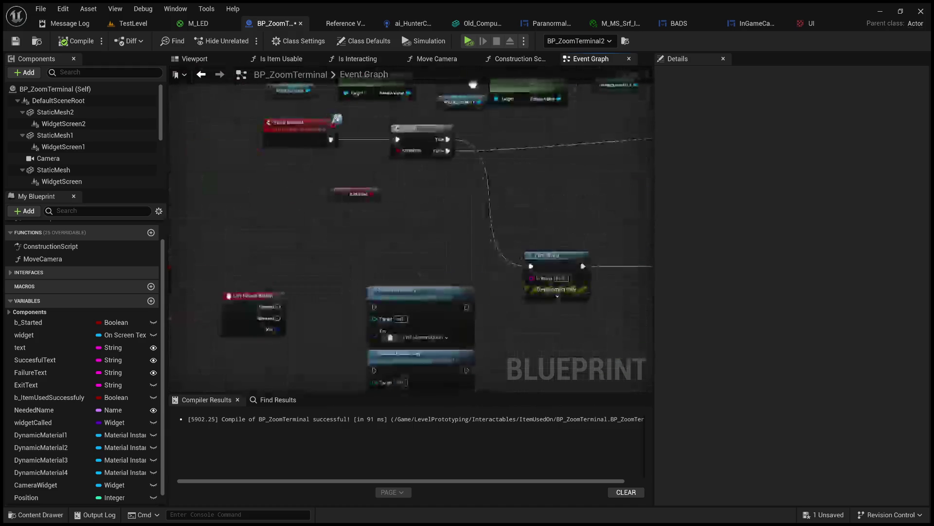
scroll(447, 196, down, 1)
mouse_move(437, 203)
mouse_down()
mouse_move(460, 218)
mouse_move(477, 292)
mouse_up()
mouse_move(438, 340)
mouse_down()
mouse_move(438, 292)
mouse_move(528, 243)
mouse_move(469, 224)
mouse_up()
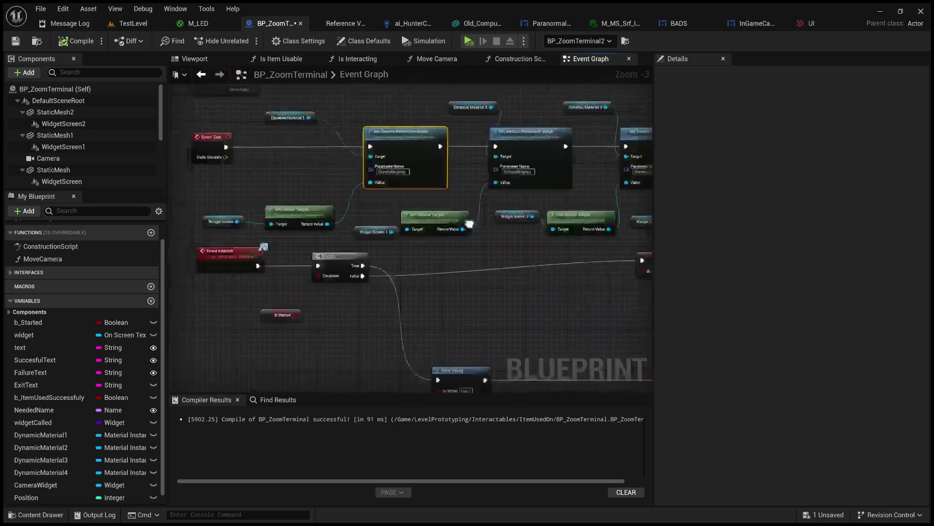
scroll(352, 172, up, 2)
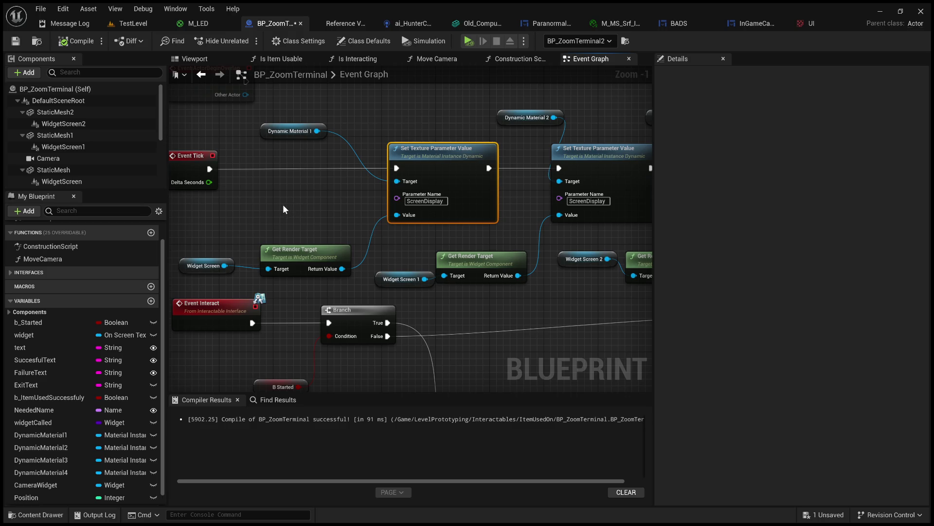
Step: Reveal the disabled Event ActorBeginOverlap and examine the Widget Screen and Get Render Target nodes before returning to M_LED
mouse_move(231, 200)
mouse_down()
mouse_move(300, 207)
mouse_move(271, 249)
mouse_move(372, 298)
mouse_move(325, 274)
mouse_move(273, 225)
mouse_up()
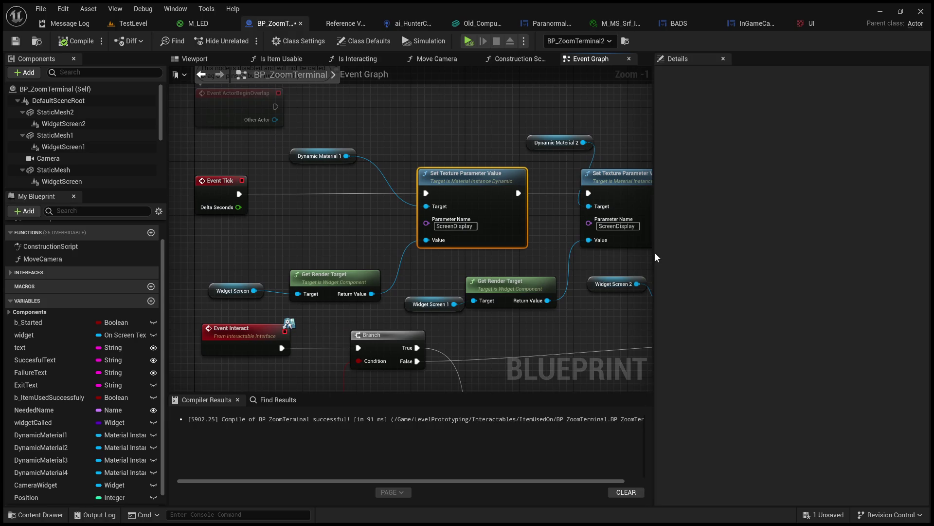
mouse_move(654, 252)
mouse_down()
mouse_move(788, 271)
mouse_move(704, 266)
mouse_up()
click(342, 214)
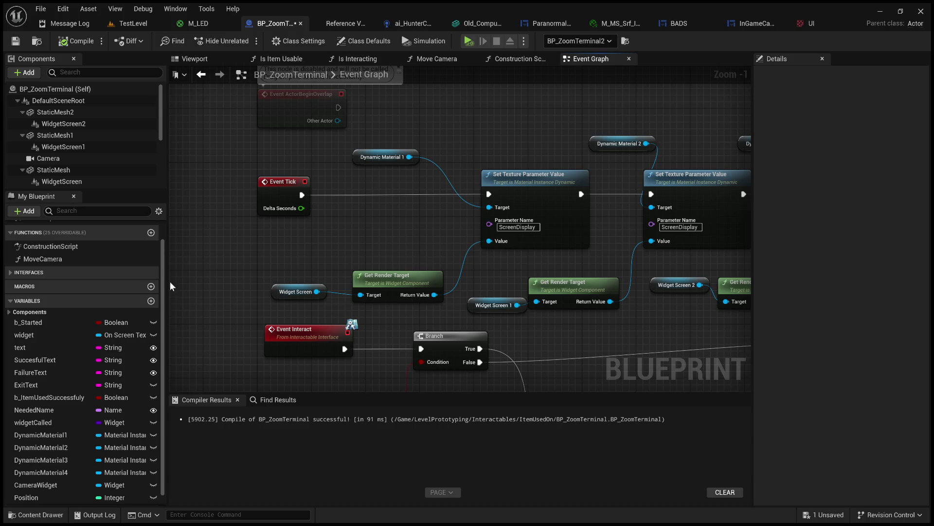
drag(234, 261, 448, 309)
click(383, 246)
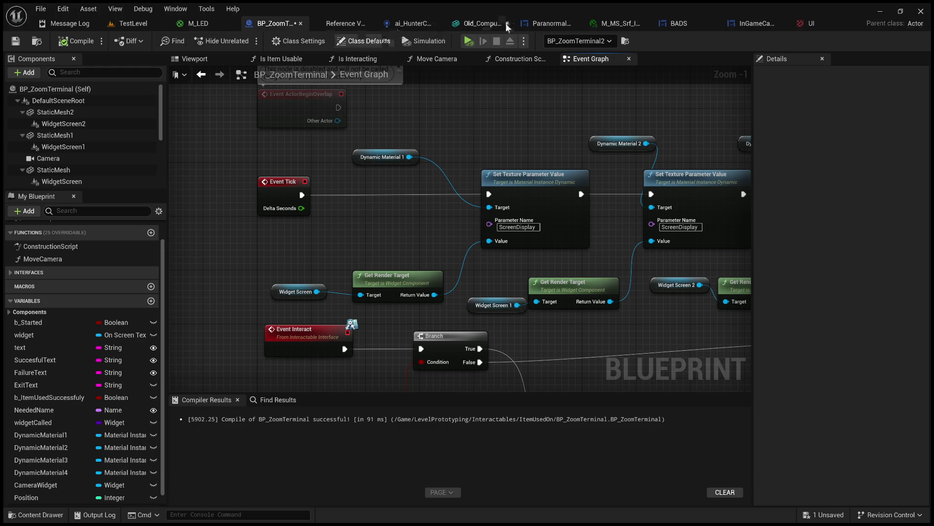
click(209, 24)
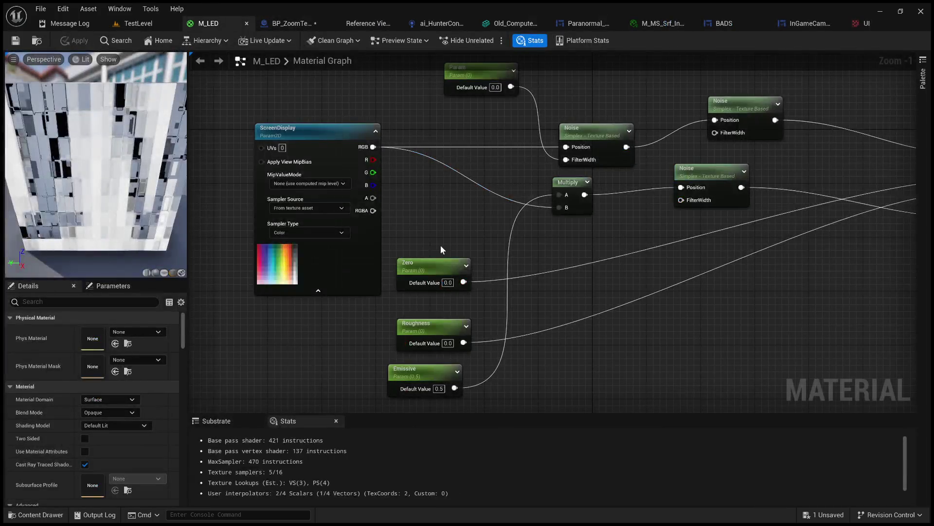
Step: Search the BP_ZoomTerminal blueprint for 'M_LED' with Ctrl+F, which finds nothing
scroll(440, 245, down, 3)
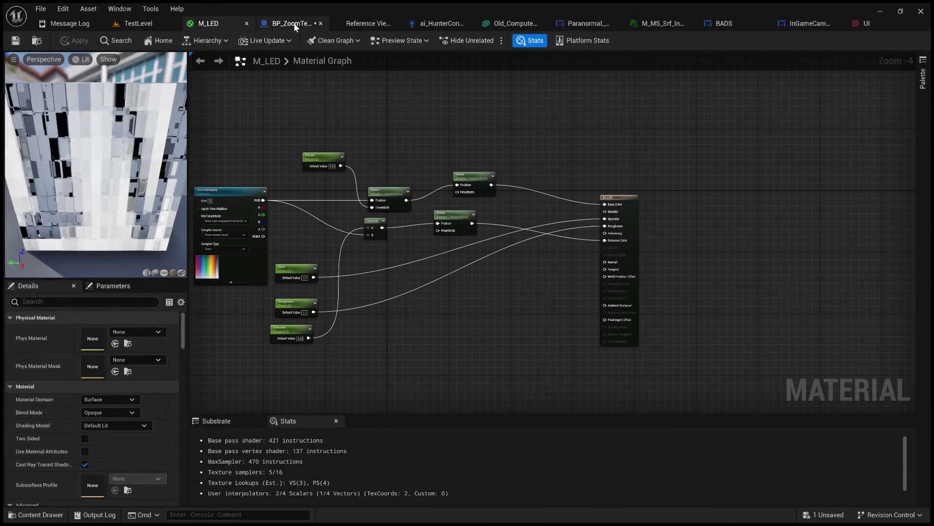
click(291, 23)
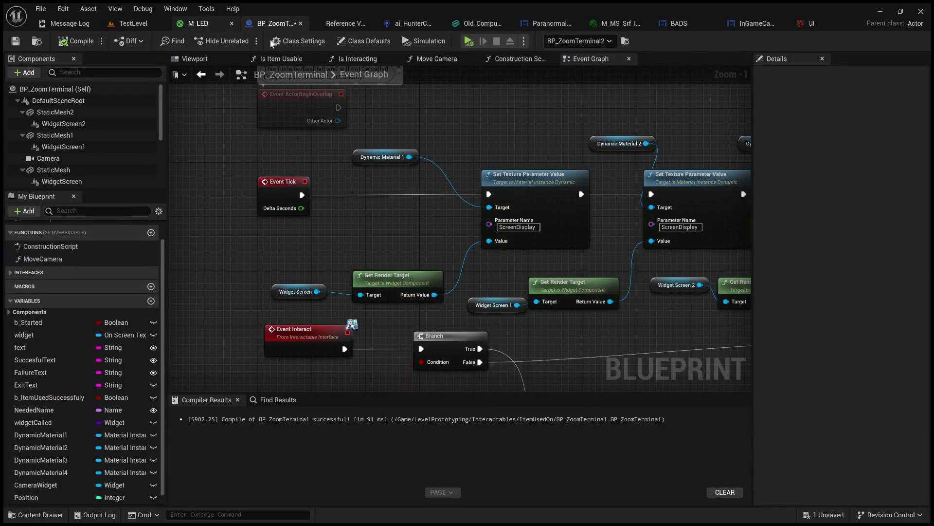
click(204, 24)
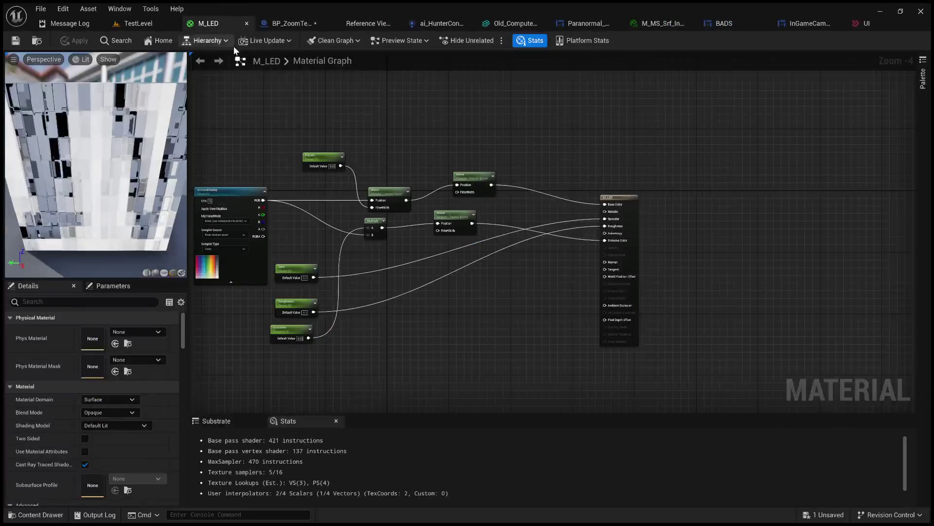
click(291, 23)
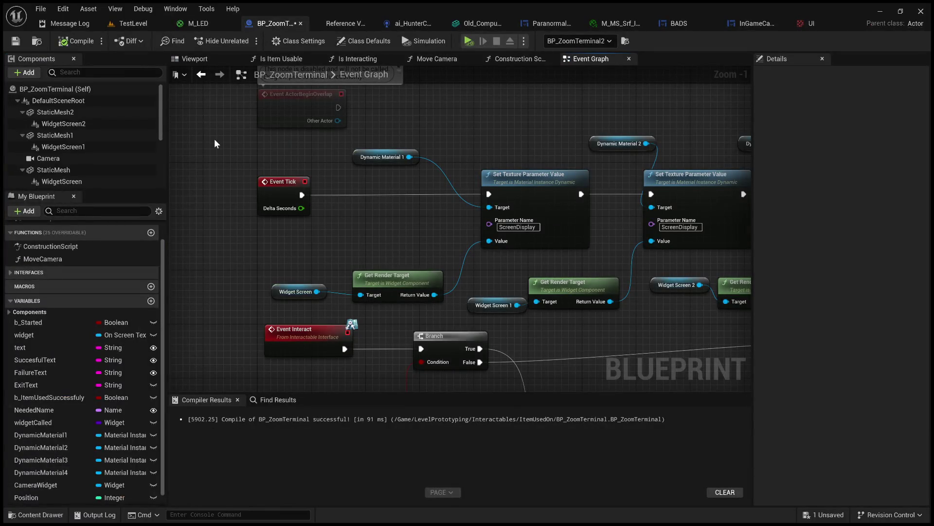
key(ctrl+f)
text(M_LED)
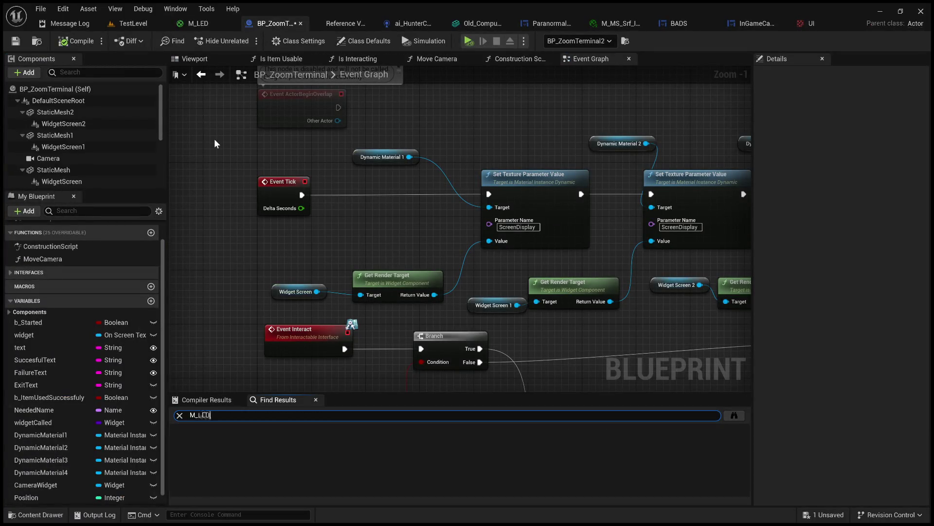
key(Return)
Step: In TestLevel's enlarged Content Browser, find M_LED from the Content root and open its Reference Viewer
click(136, 25)
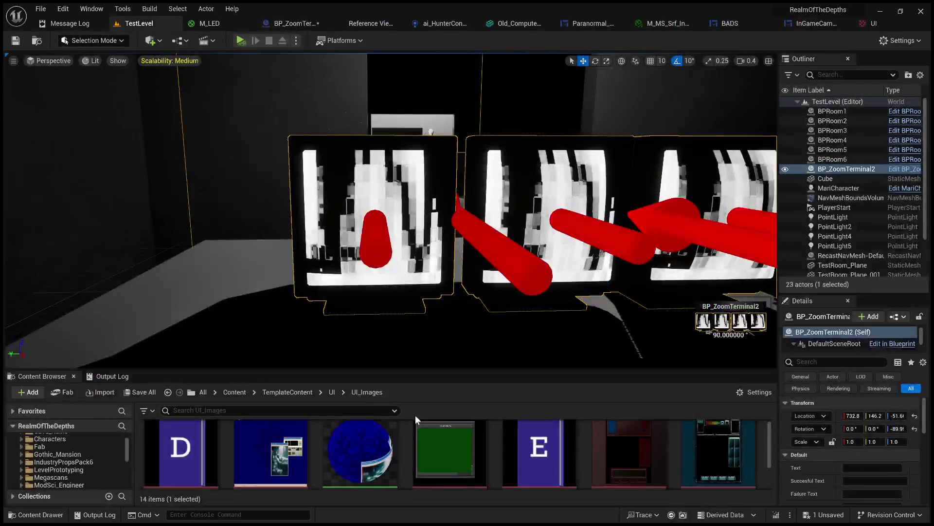
drag(424, 369, 419, 193)
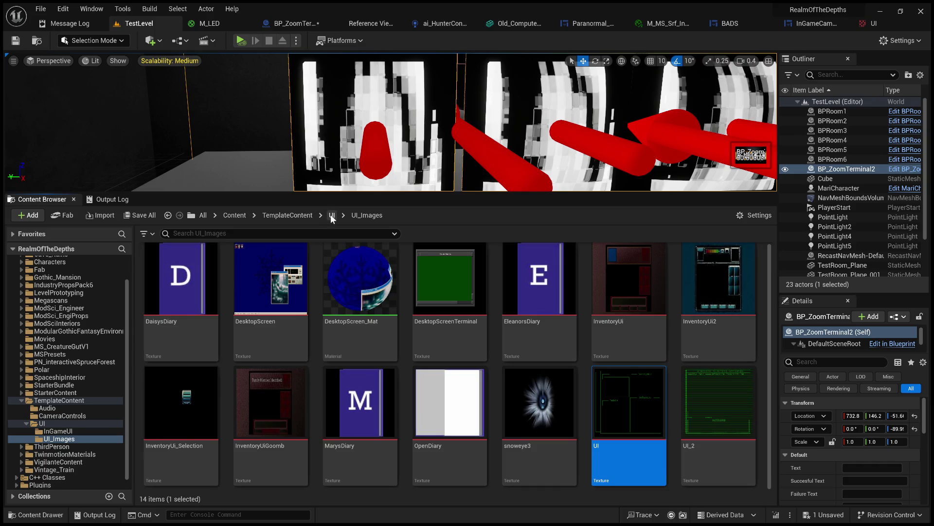
click(332, 215)
click(234, 215)
click(250, 234)
text(M_LED)
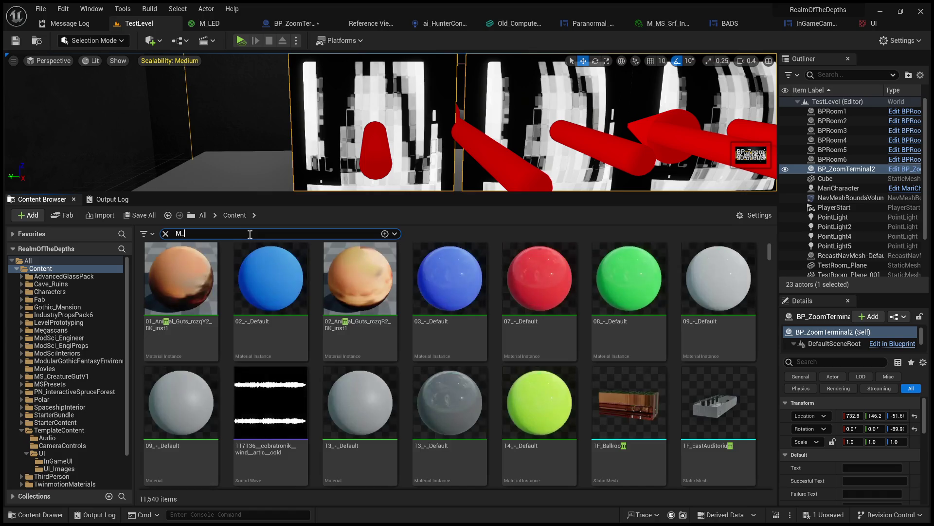
key(Return)
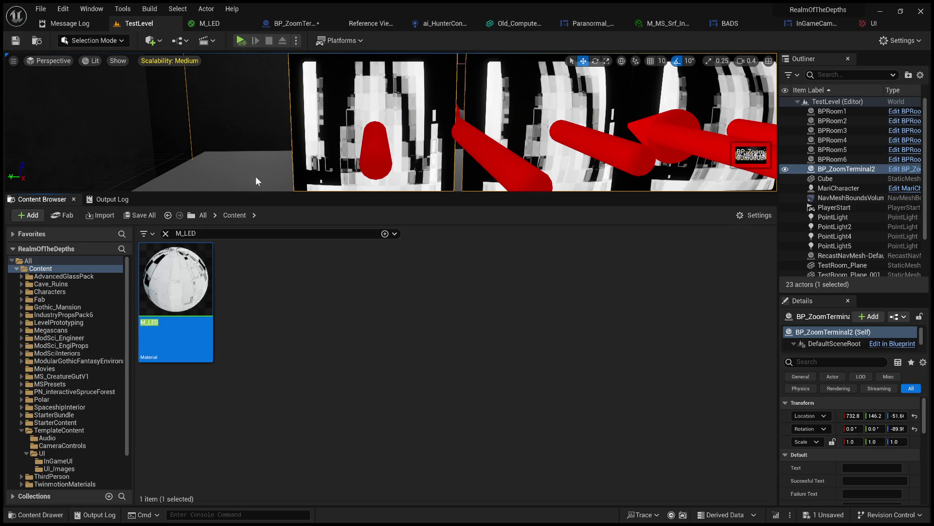
key(alt+shift+r)
scroll(416, 220, up, 1)
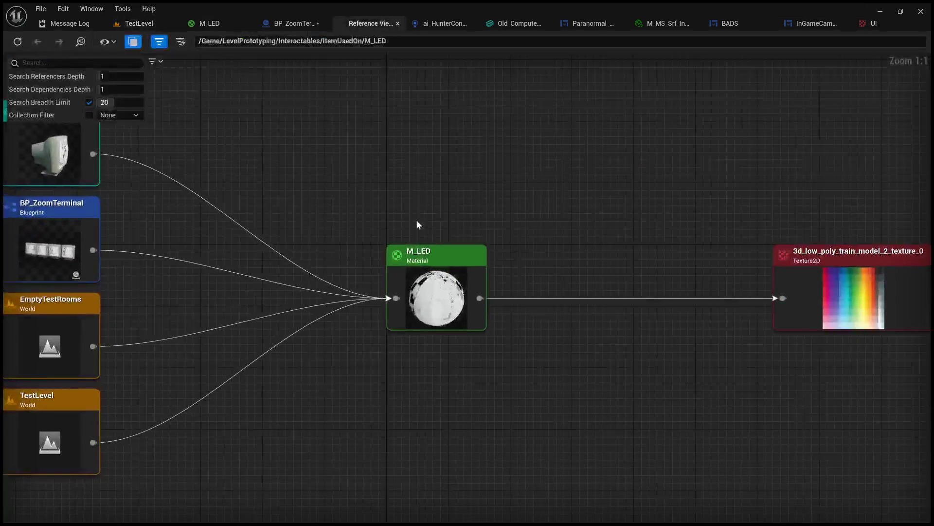
Step: Recentre the reference graph on BP_ZoomTerminal to see its dependencies, then back on M_LED
drag(390, 215, 545, 235)
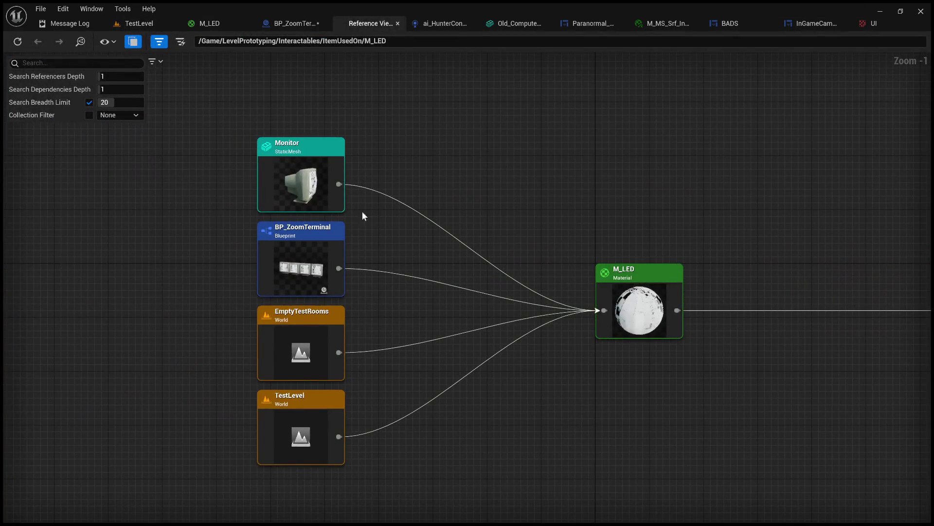
double_click(325, 245)
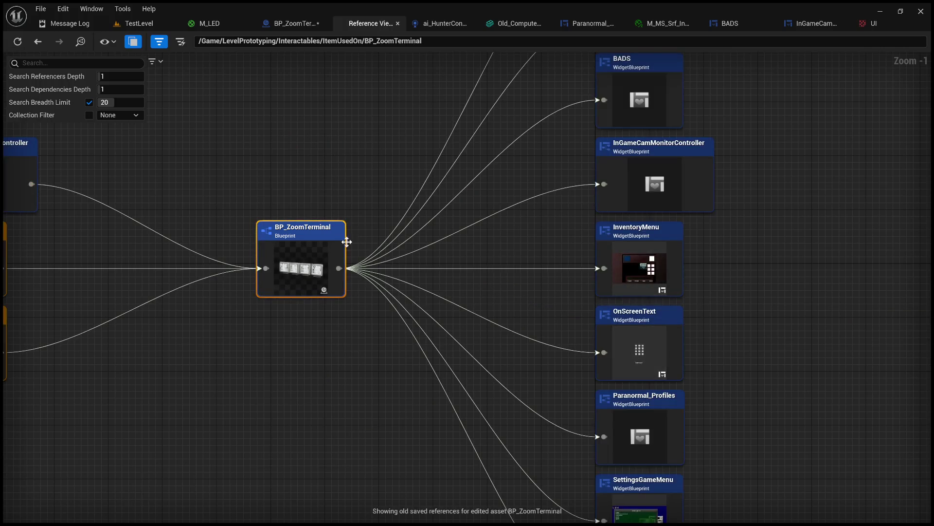
scroll(347, 242, down, 2)
mouse_move(347, 242)
mouse_down()
mouse_move(542, 235)
mouse_move(475, 278)
mouse_move(471, 292)
mouse_up()
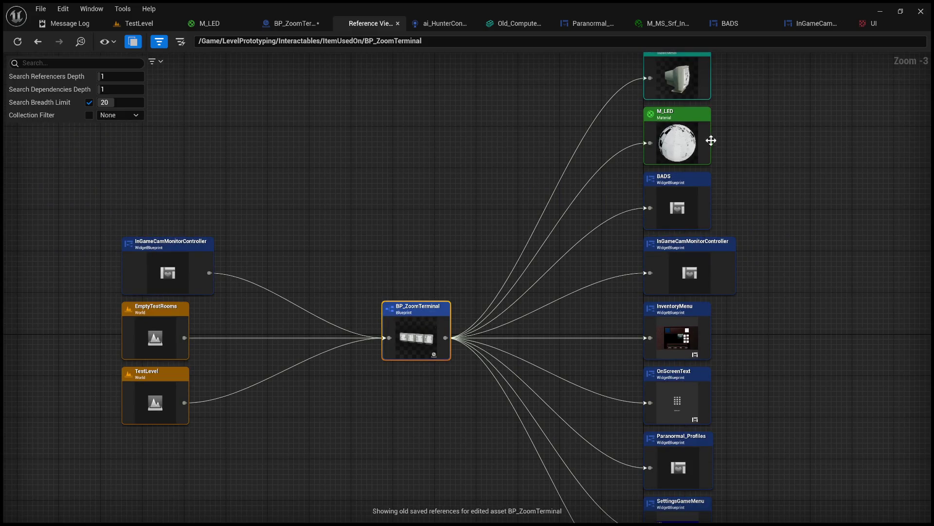
double_click(691, 142)
scroll(603, 222, down, 1)
drag(603, 222, 414, 330)
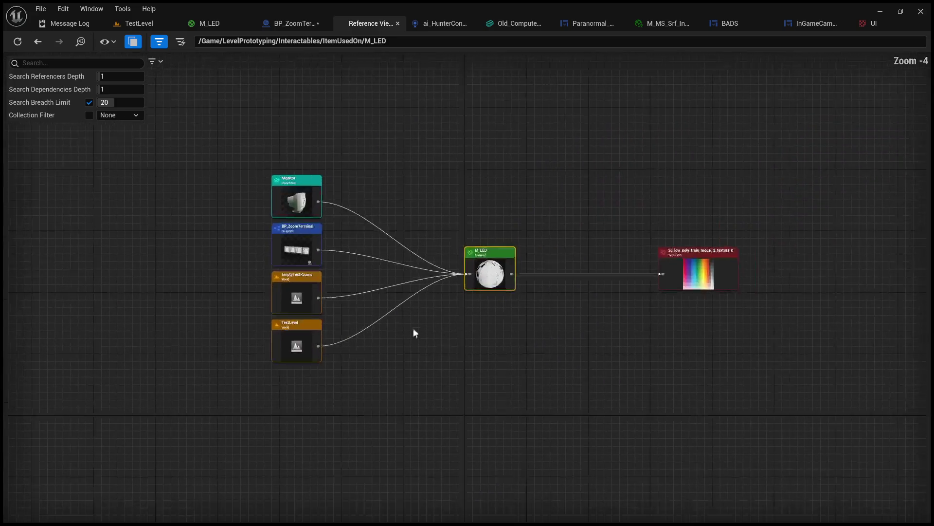
scroll(311, 243, up, 2)
double_click(301, 246)
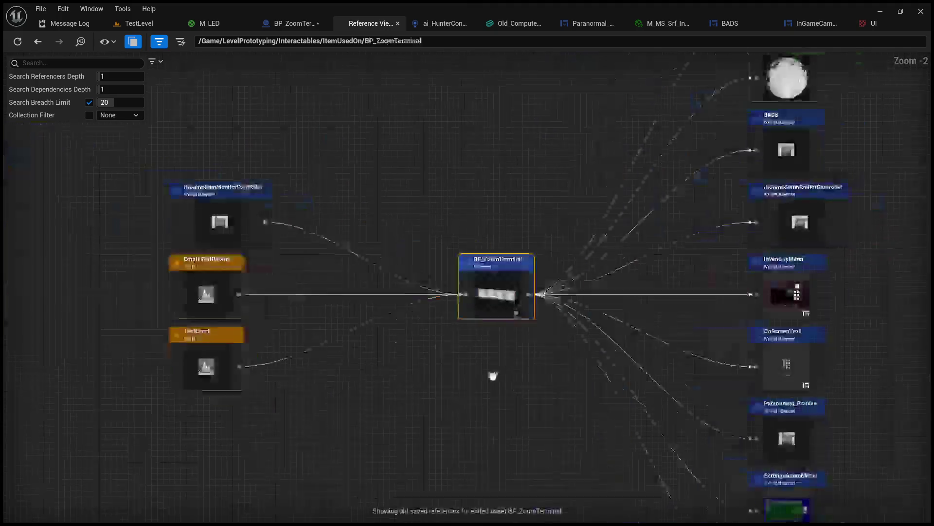
scroll(381, 271, up, 2)
mouse_move(382, 275)
mouse_down()
mouse_move(407, 273)
mouse_move(125, 271)
mouse_move(3, 306)
mouse_move(2, 521)
mouse_move(2, 290)
mouse_move(48, 96)
mouse_move(258, 246)
mouse_move(323, 246)
mouse_move(282, 204)
mouse_move(419, 378)
mouse_up()
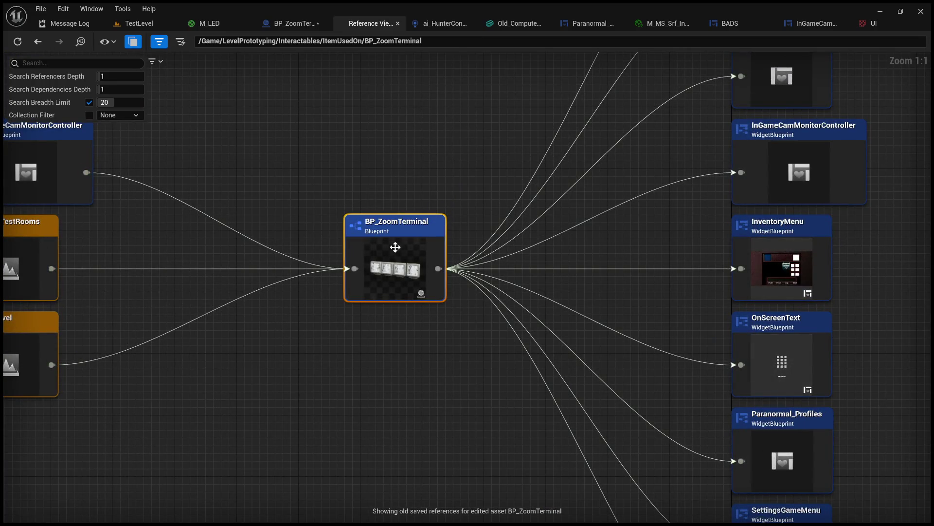
Step: Select the InGameCamMonitorController and M_LED nodes, then go back to the BP_ZoomTerminal editor
scroll(293, 238, down, 2)
click(185, 184)
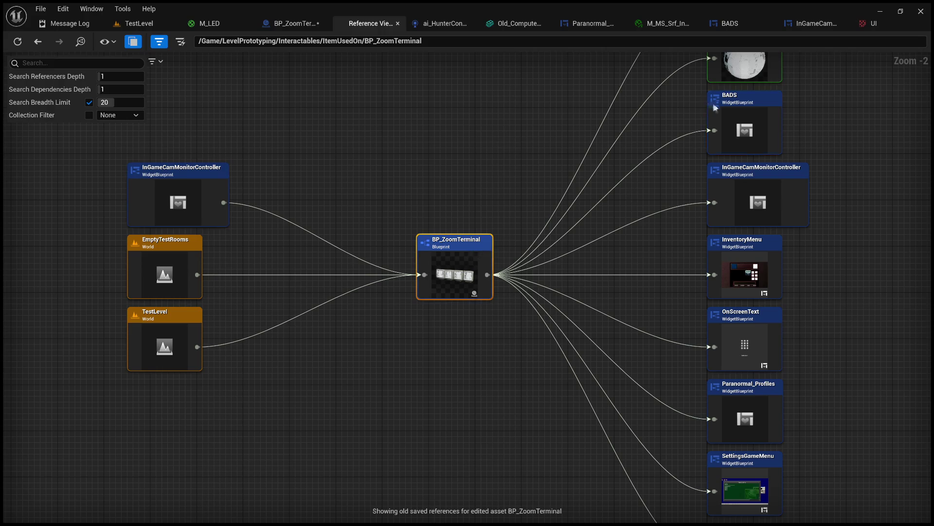
drag(712, 107, 619, 202)
click(682, 149)
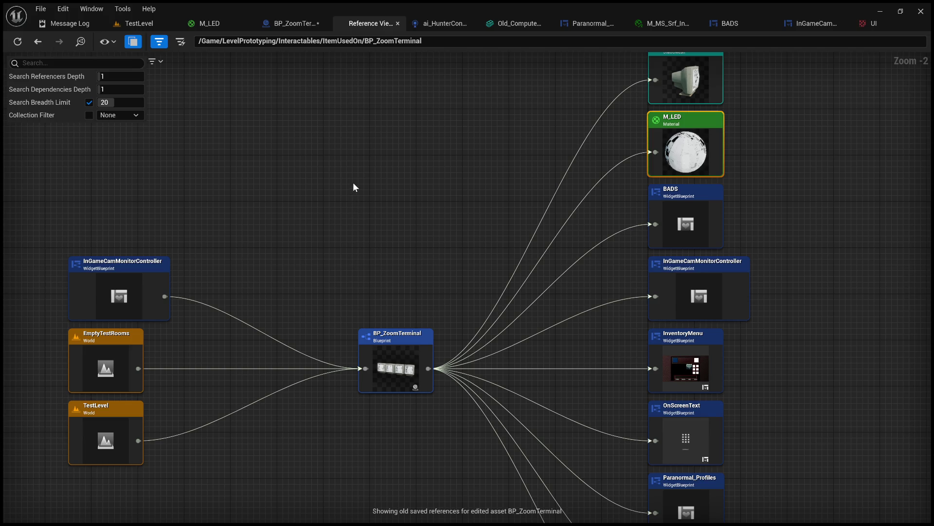
scroll(336, 148, down, 2)
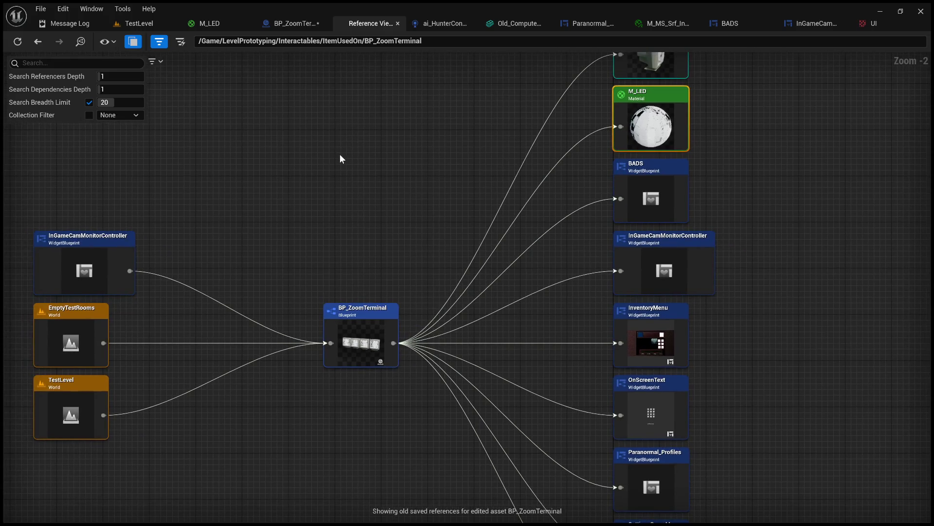
click(297, 24)
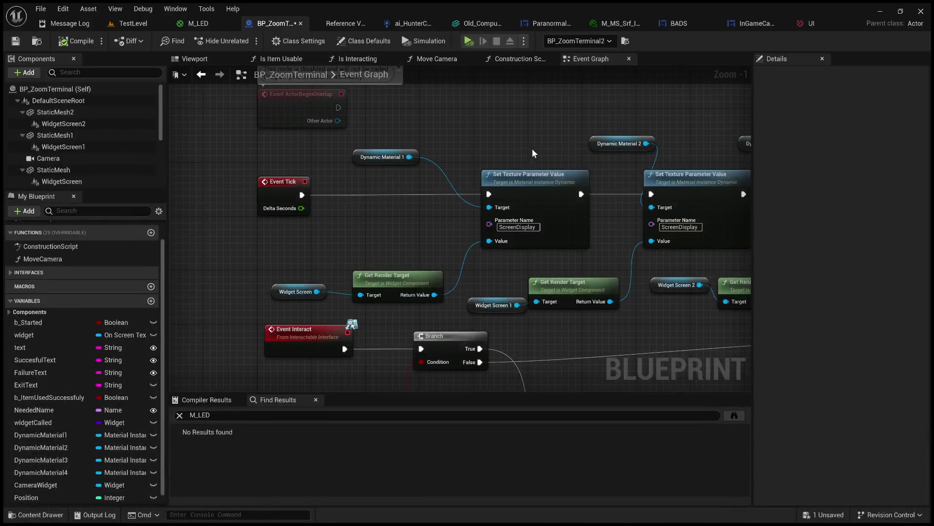
Step: Filter BP_ZoomTerminal's components by 'M' and recentre the Set Texture Parameter Value chain
drag(533, 148, 448, 120)
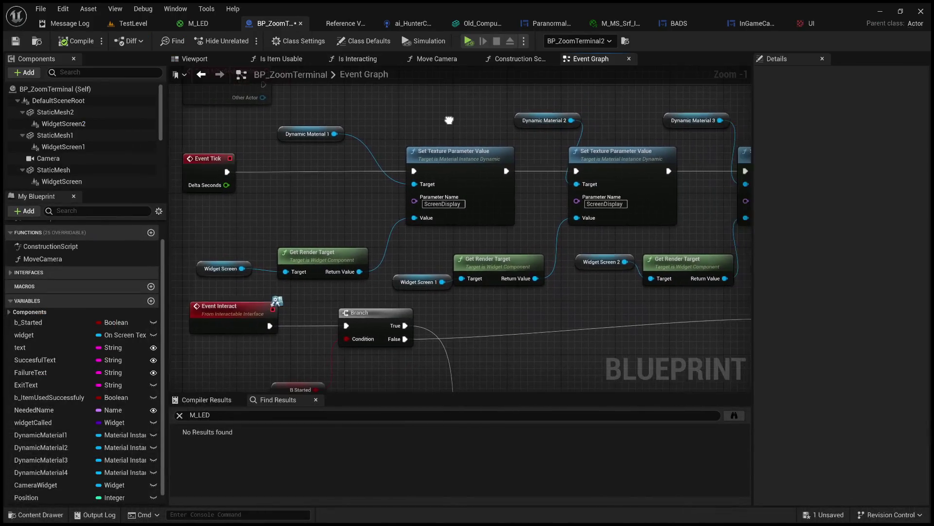
click(107, 72)
text(M_)
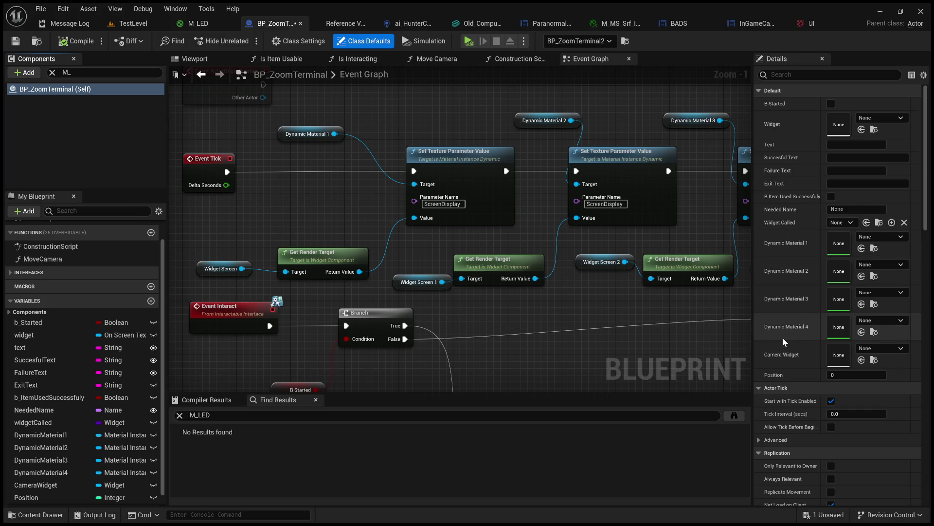
scroll(782, 336, down, 5)
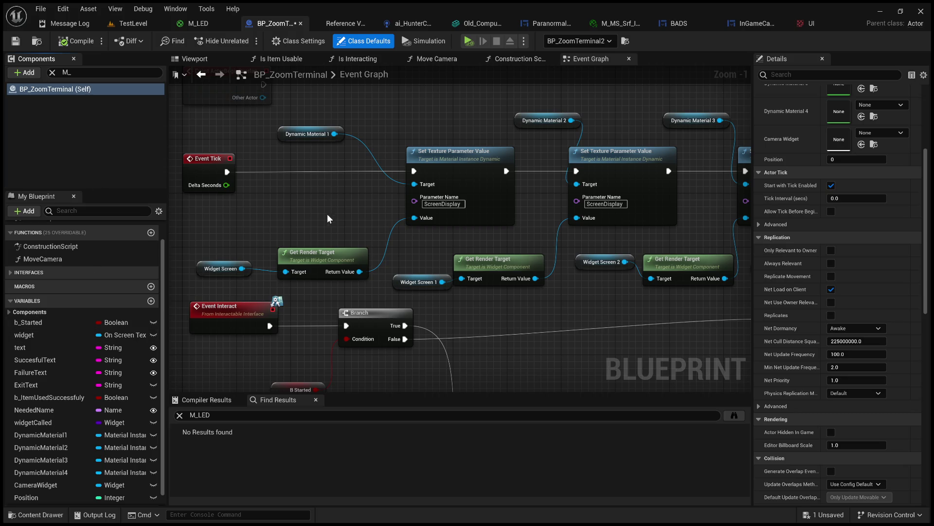
drag(334, 226, 265, 230)
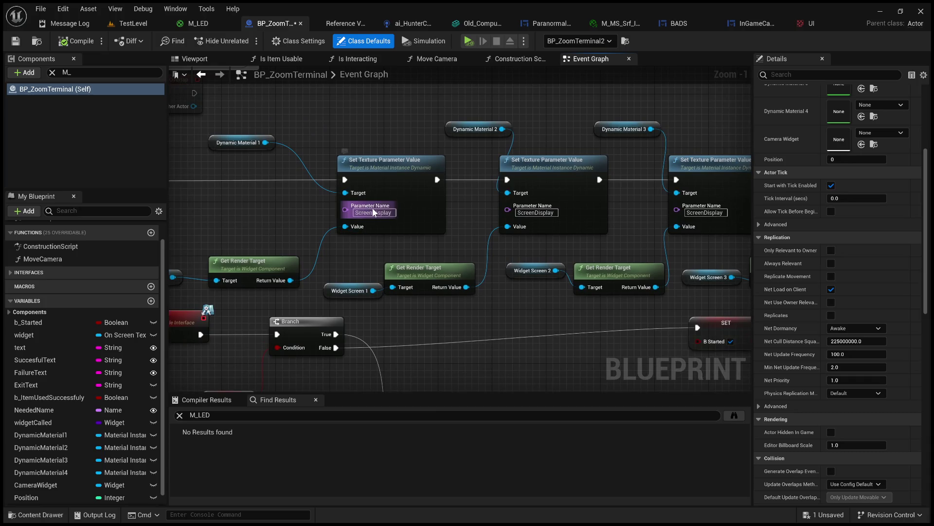
Step: Search BP_ZoomTerminal for ScreenDisplay and review every Set Texture Parameter Value match
key(ctrl+c)
click(222, 415)
key(ctrl+v)
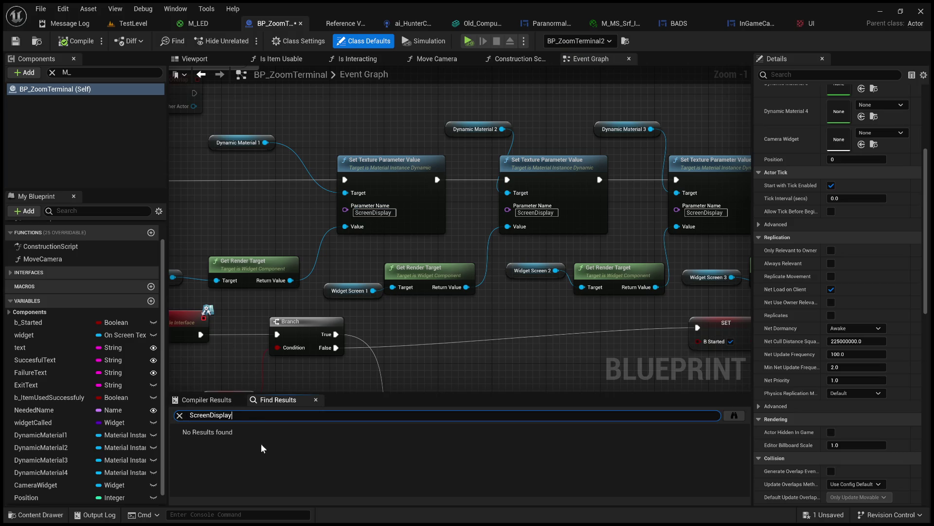
key(Return)
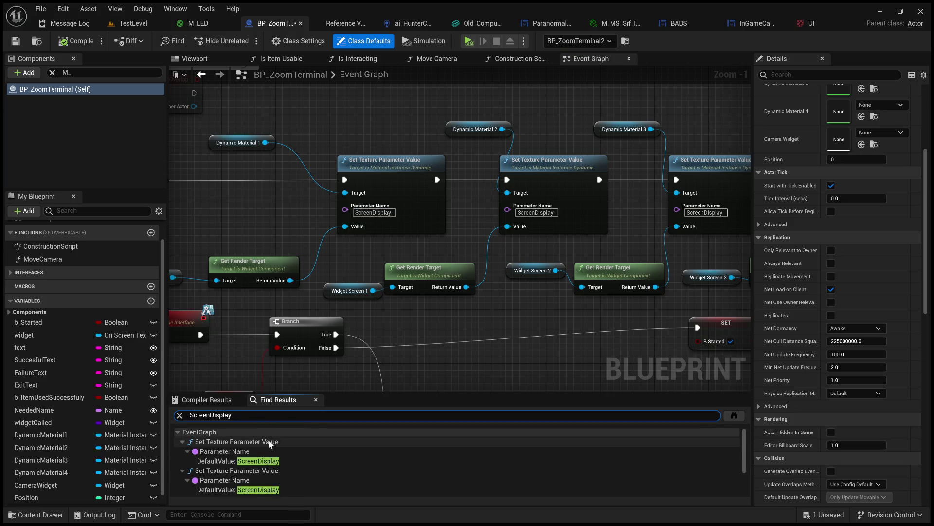
scroll(287, 465, down, 1)
scroll(290, 474, up, 1)
drag(442, 390, 444, 186)
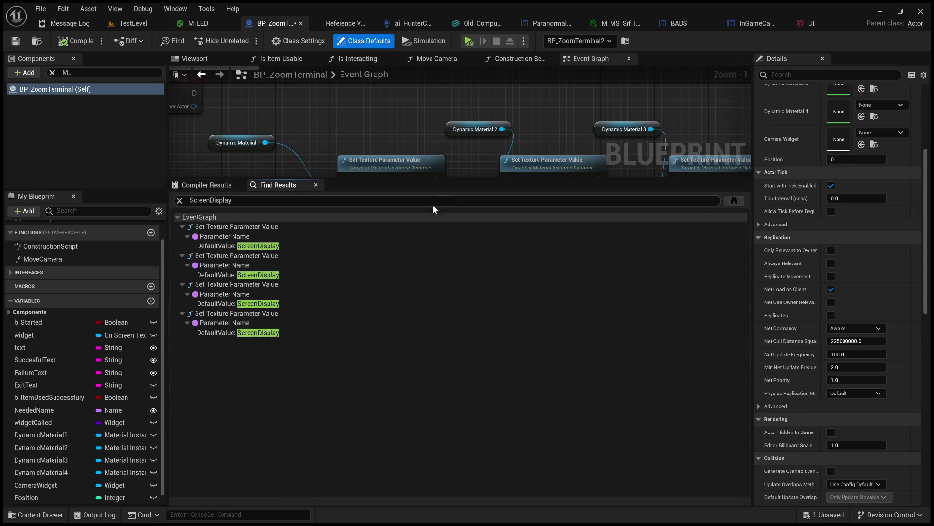
drag(458, 178, 479, 398)
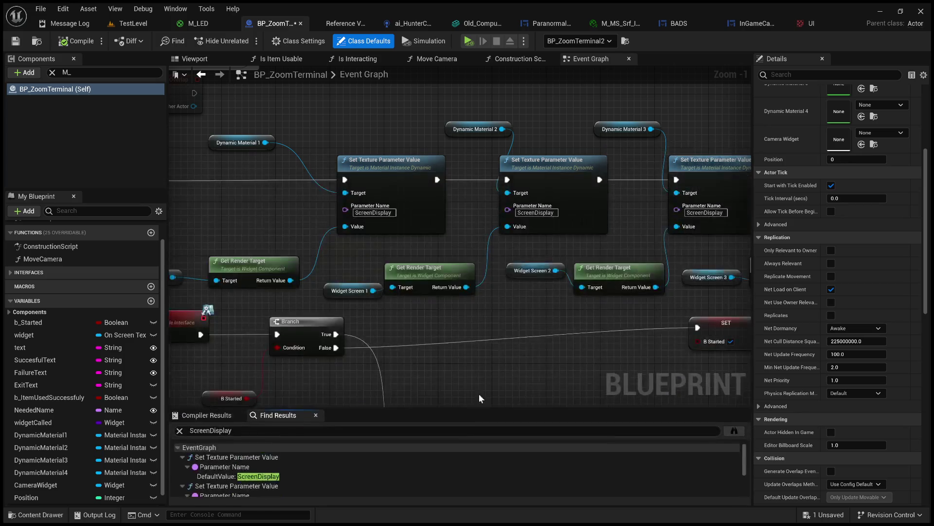
scroll(455, 239, down, 2)
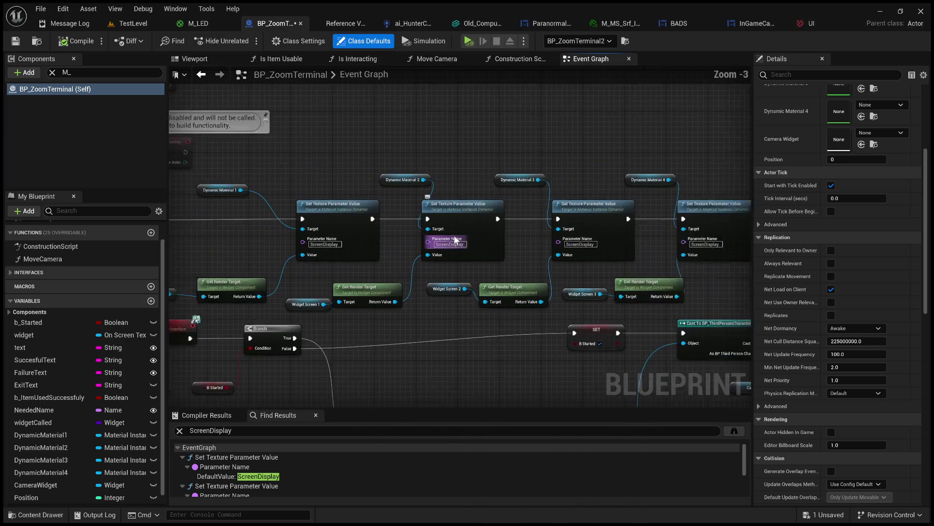
scroll(354, 266, up, 3)
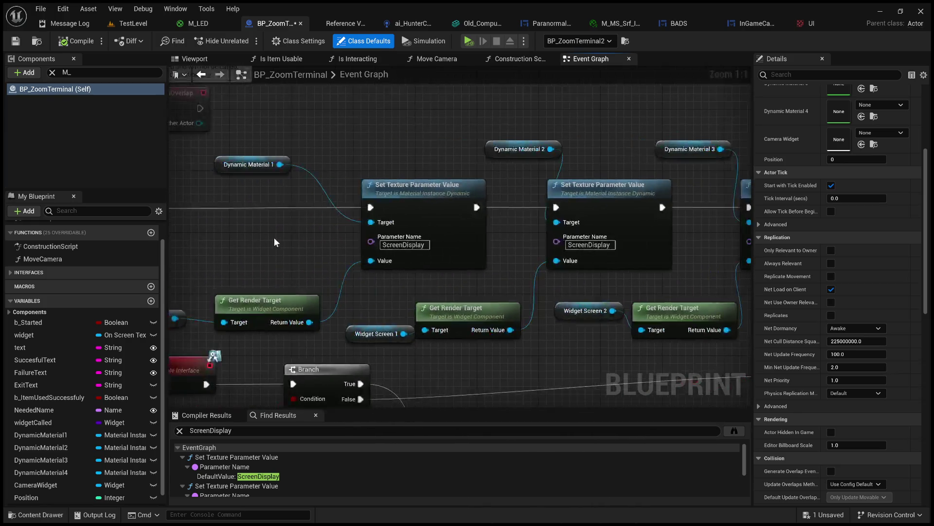
Step: Inspect DynamicMaterial1 and its Set Texture Parameter Value nodes, then bring up the Construction Script
drag(274, 242, 348, 246)
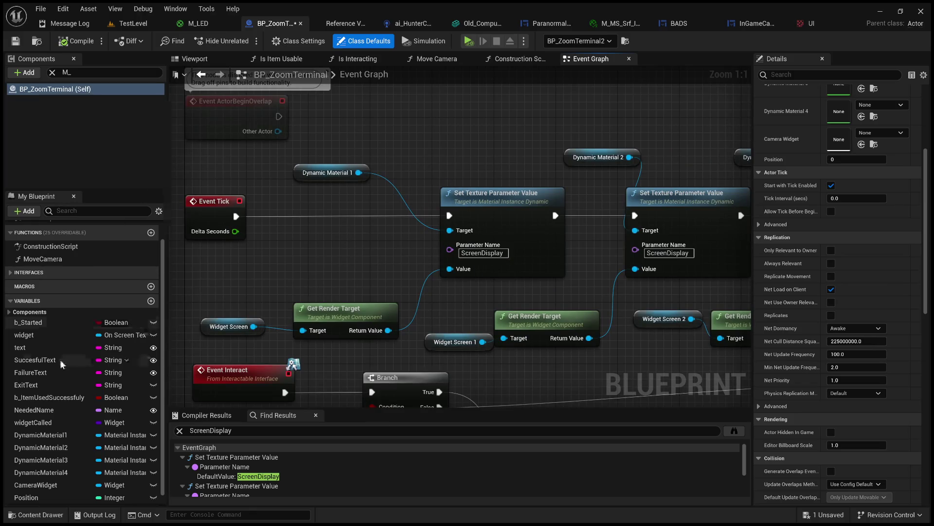
scroll(53, 398, down, 1)
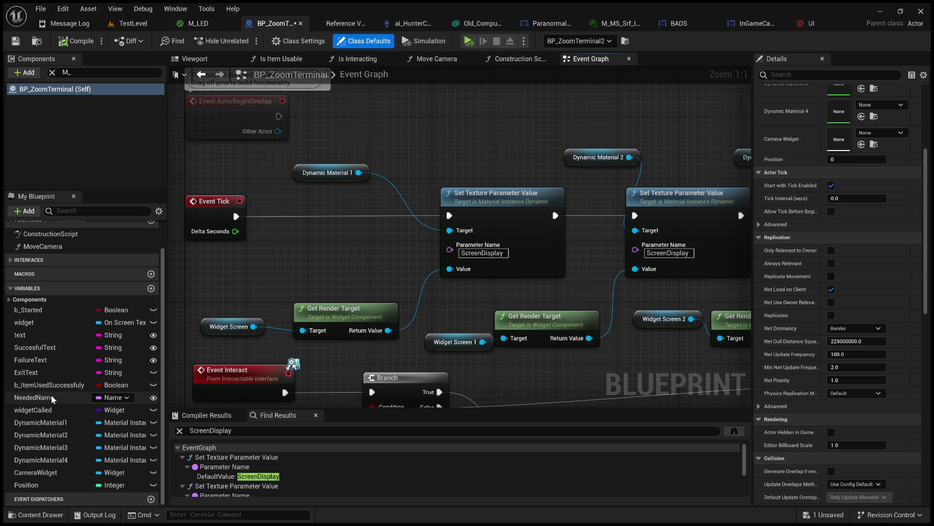
click(58, 423)
drag(318, 242, 287, 238)
mouse_move(347, 235)
mouse_down()
mouse_move(305, 264)
mouse_move(447, 254)
mouse_up()
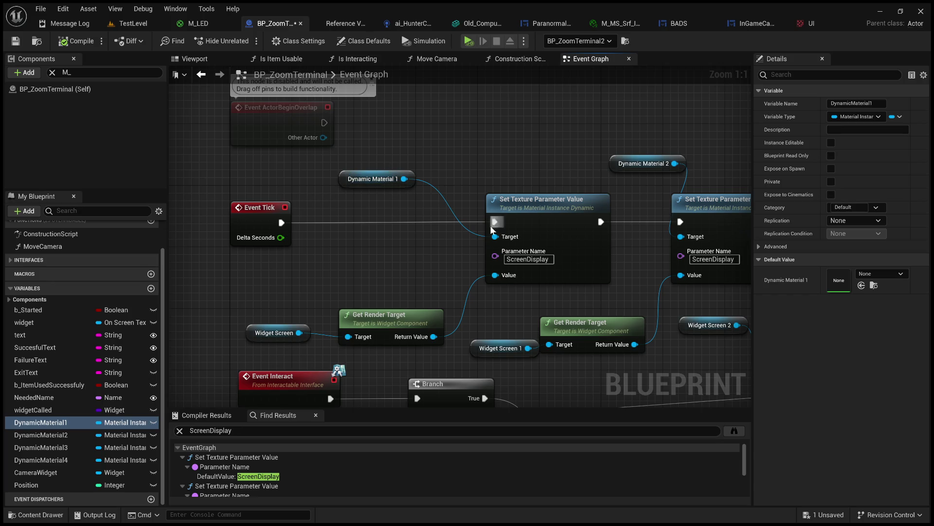
drag(427, 289, 354, 285)
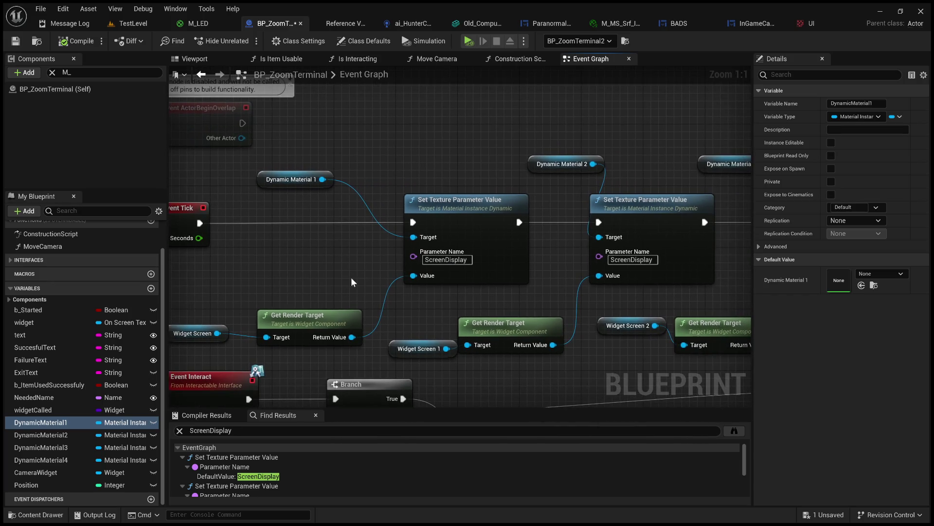
click(468, 219)
mouse_move(275, 279)
mouse_down()
mouse_move(401, 266)
mouse_move(285, 291)
mouse_up()
click(289, 190)
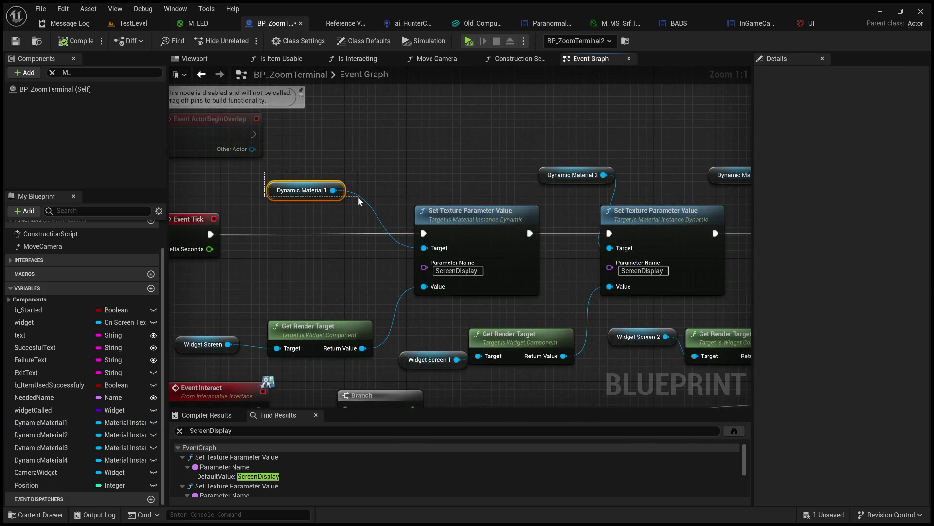
drag(249, 332, 227, 365)
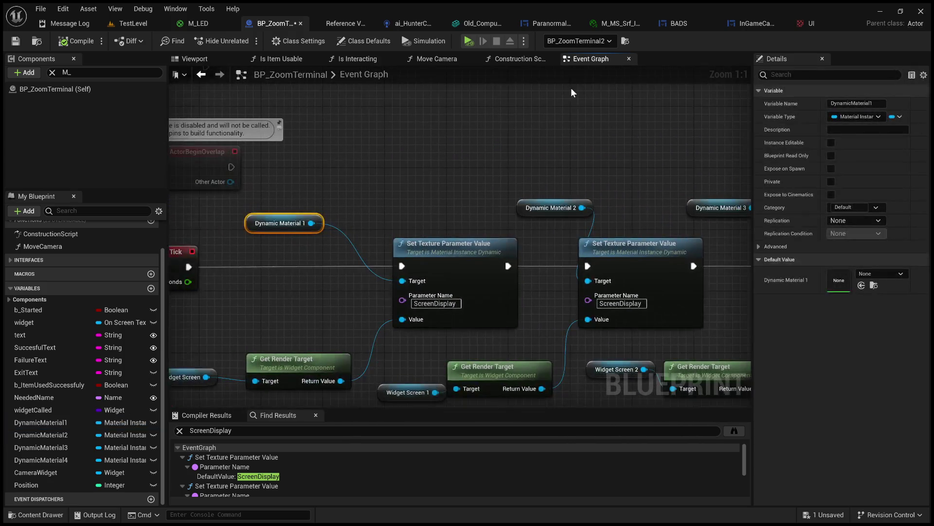
click(533, 60)
scroll(498, 190, up, 1)
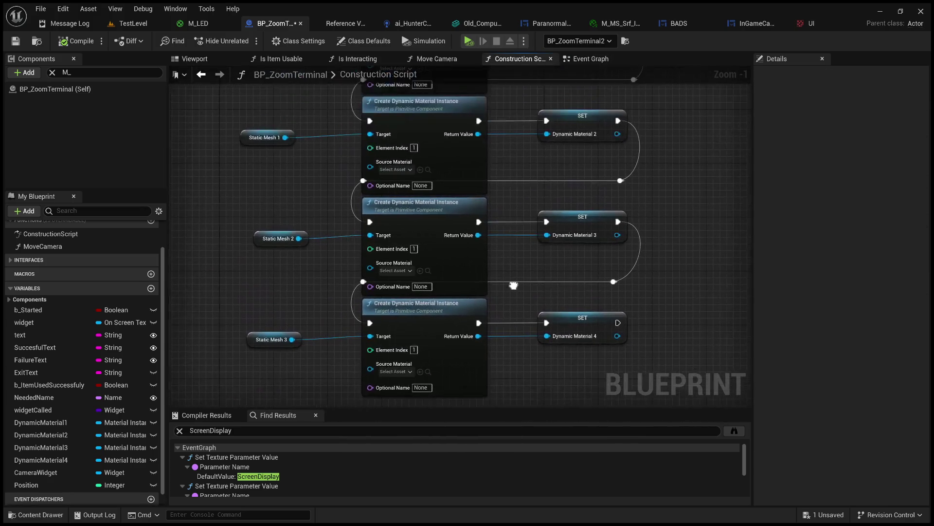
Step: Give the first Create Dynamic Material Instance node M_LED as Source Material, compile, and return to TestLevel
drag(512, 257, 547, 315)
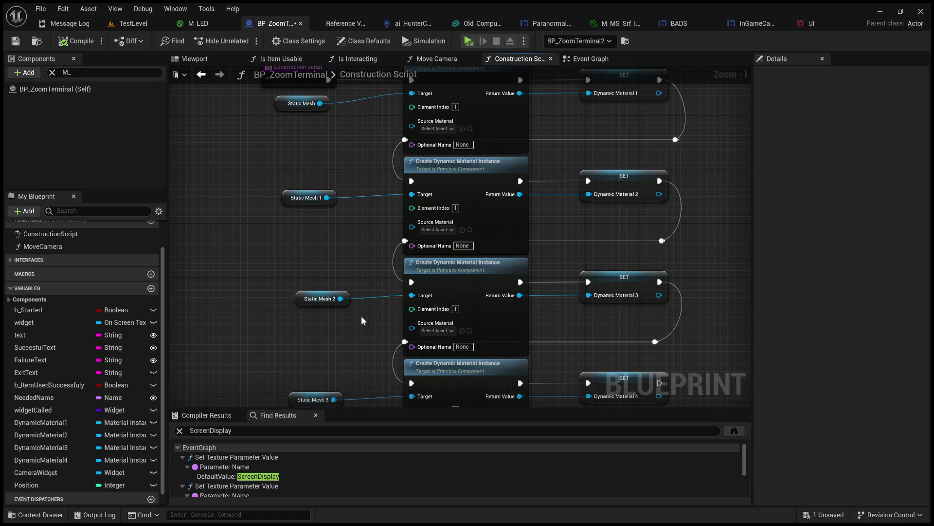
click(490, 270)
scroll(357, 311, up, 1)
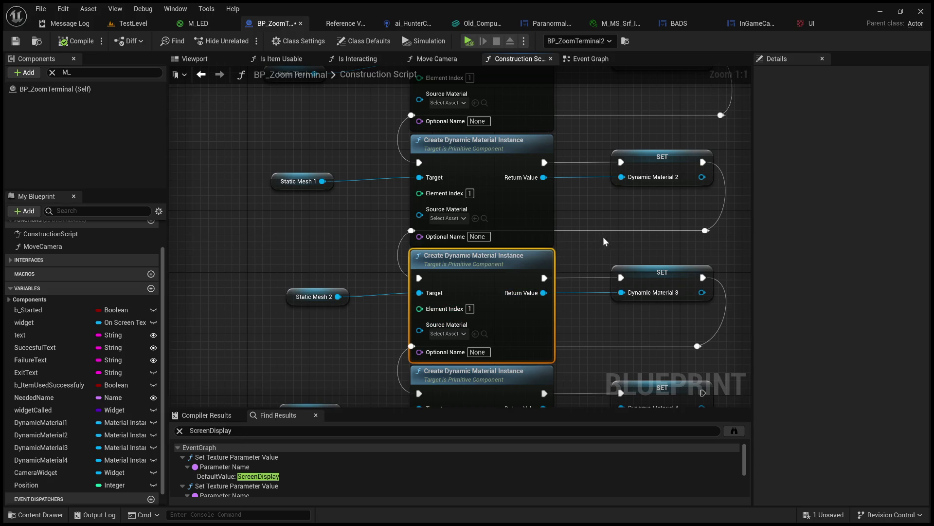
drag(600, 251, 584, 204)
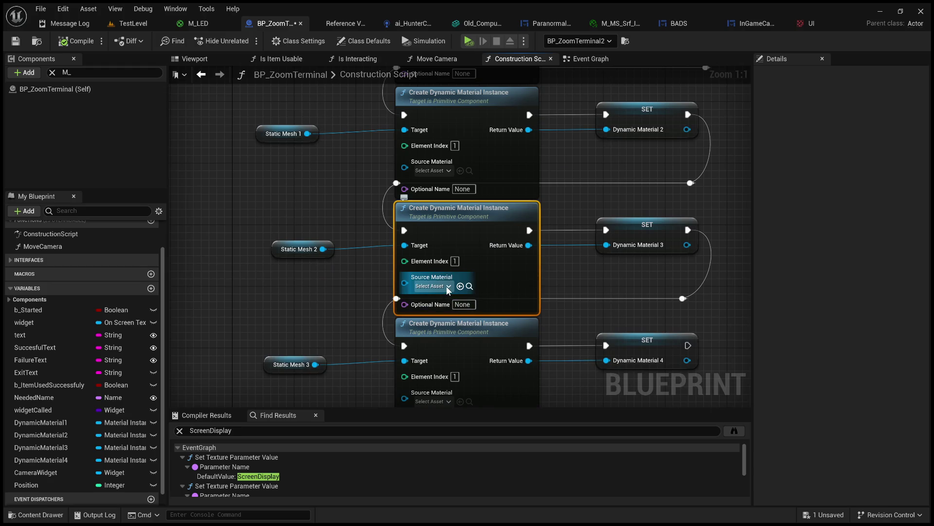
drag(515, 68, 527, 251)
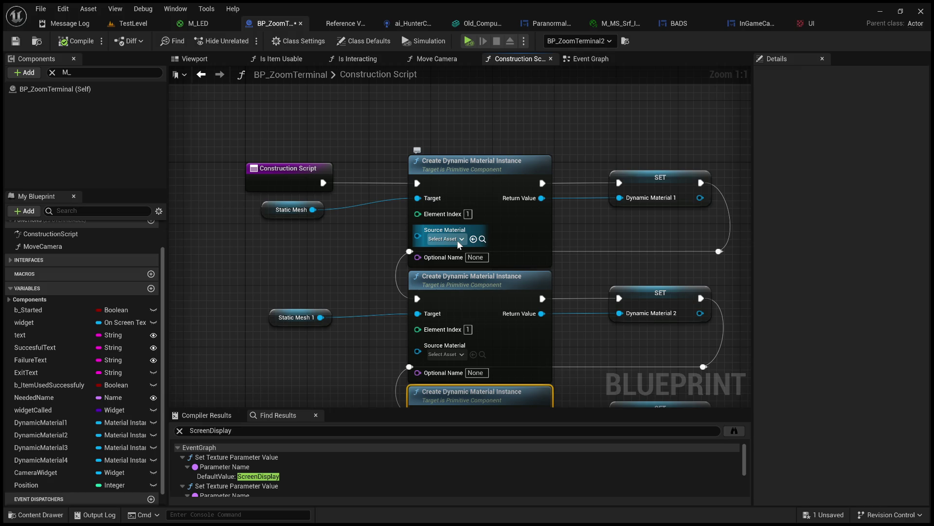
click(473, 239)
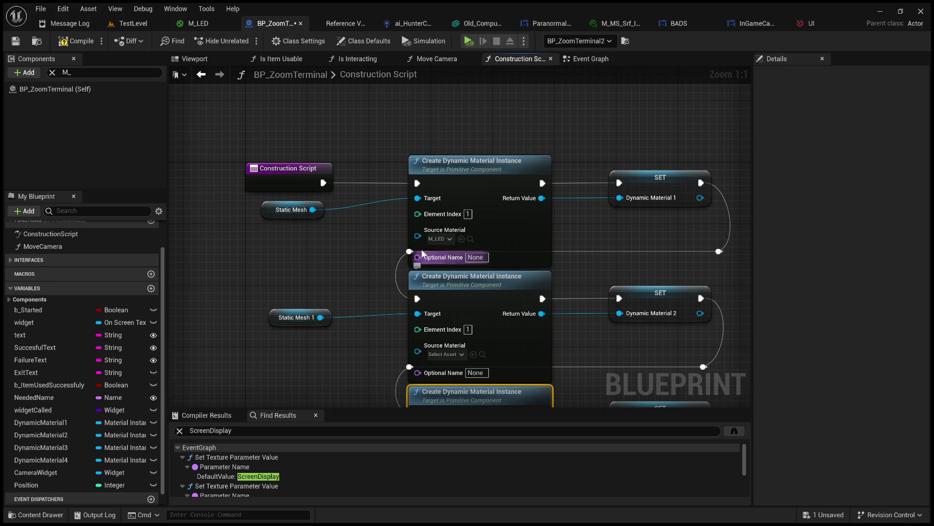
scroll(380, 220, down, 1)
click(73, 41)
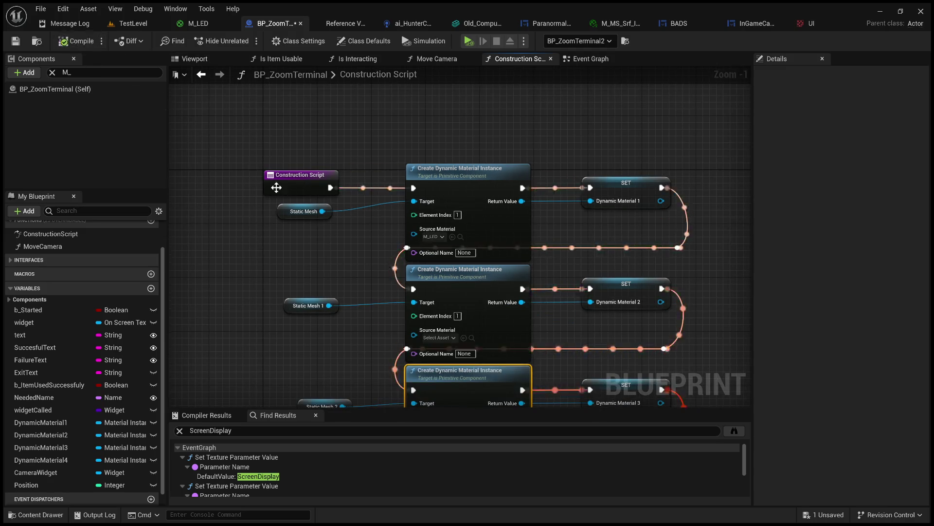
click(130, 23)
Step: Run and stop a brief TestLevel play test, then pan the M_LED material graph
drag(444, 193, 443, 356)
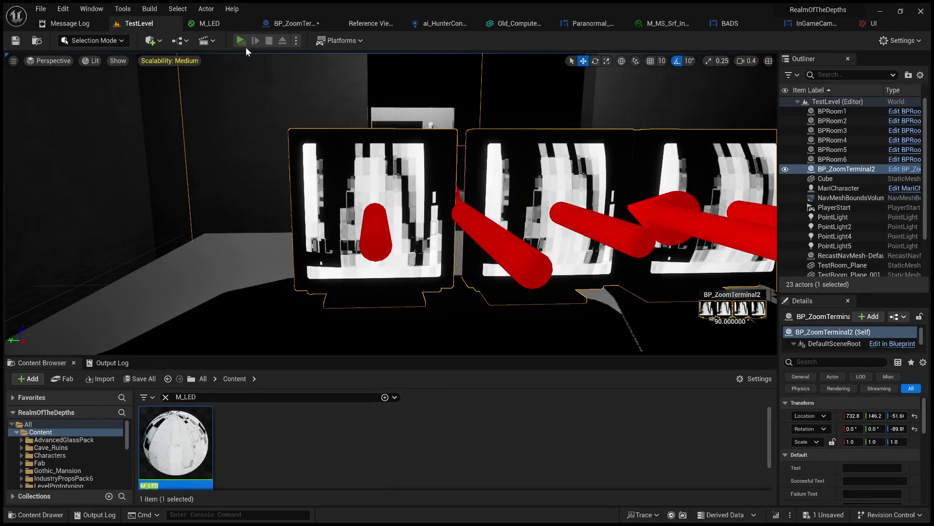
click(242, 41)
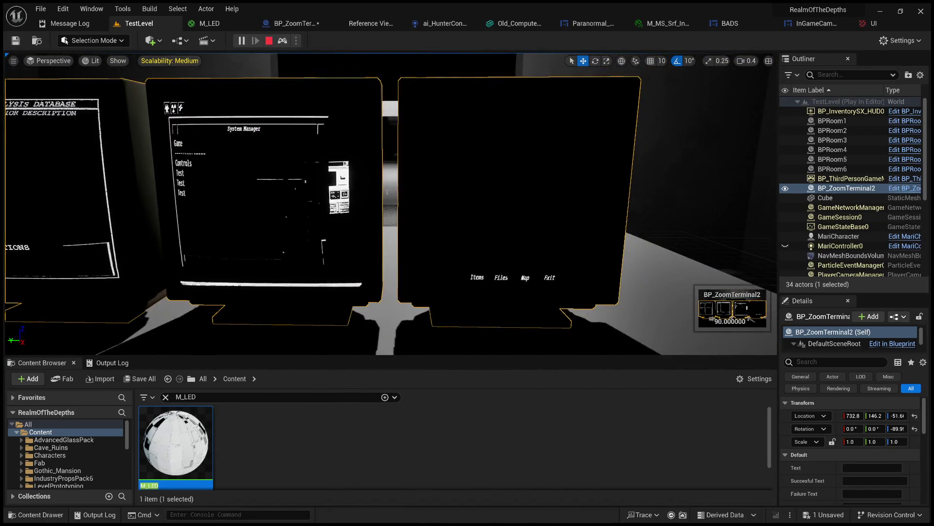
click(269, 42)
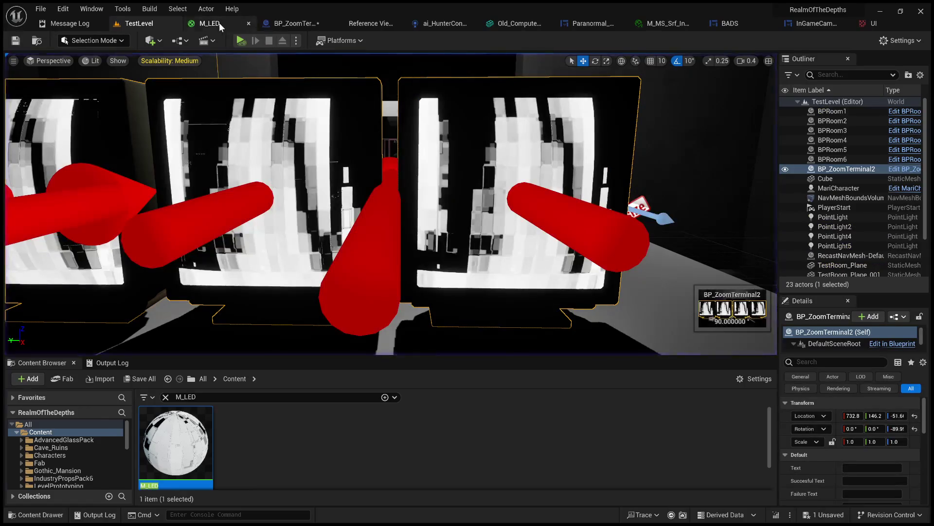
click(219, 22)
scroll(477, 224, up, 2)
mouse_move(429, 186)
mouse_down()
mouse_move(584, 205)
mouse_move(678, 203)
mouse_move(650, 207)
mouse_move(626, 207)
mouse_move(678, 188)
mouse_move(556, 241)
mouse_move(529, 235)
mouse_up()
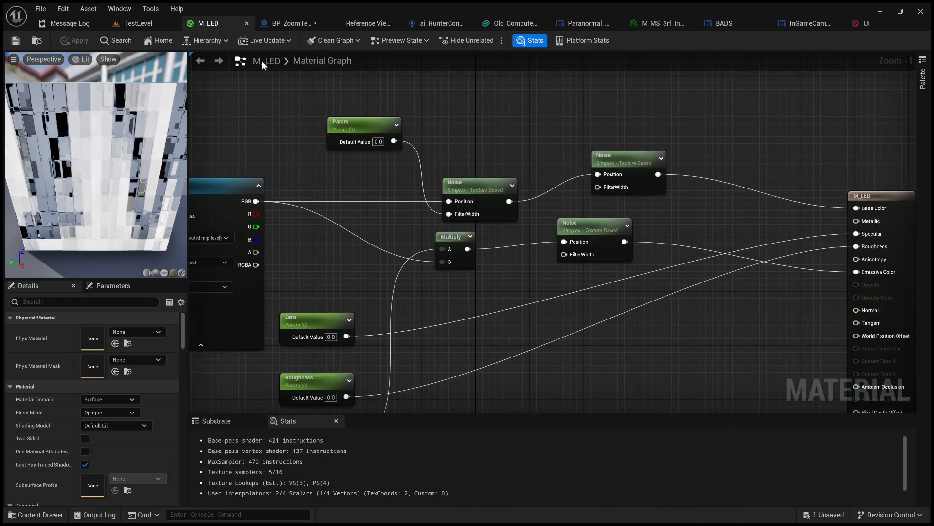
Step: Set M_LED as Source Material for the Static Mesh 2 and Static Mesh 3 instances, then compile and save
click(293, 28)
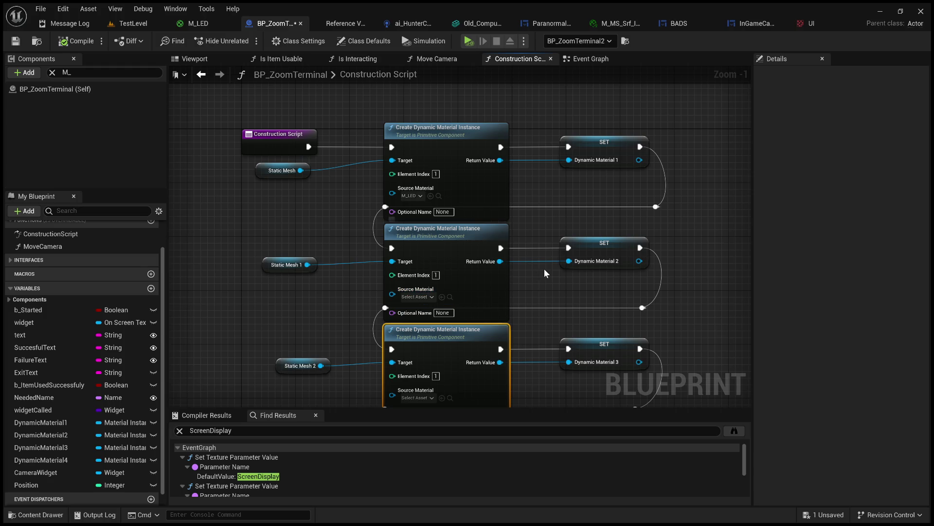
scroll(544, 270, down, 1)
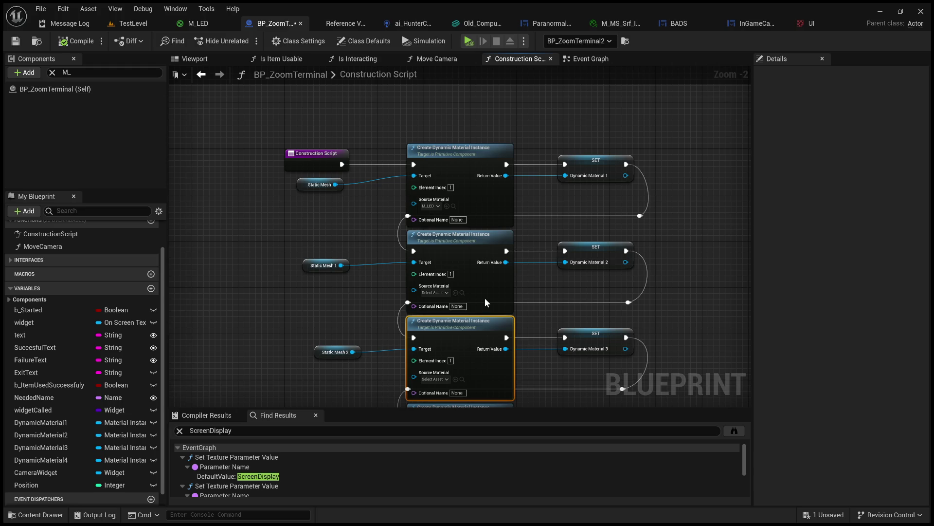
scroll(565, 282, up, 2)
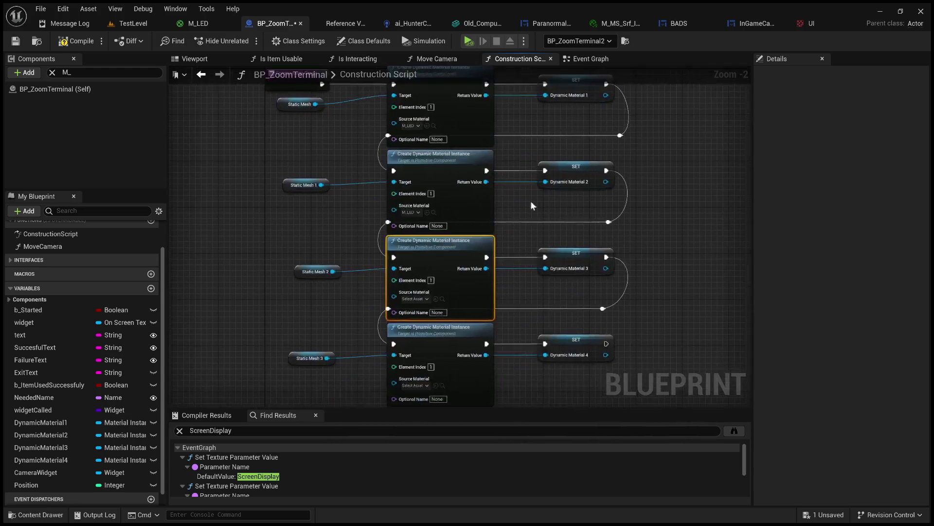
mouse_move(535, 238)
mouse_down()
mouse_move(536, 216)
mouse_move(613, 183)
mouse_up()
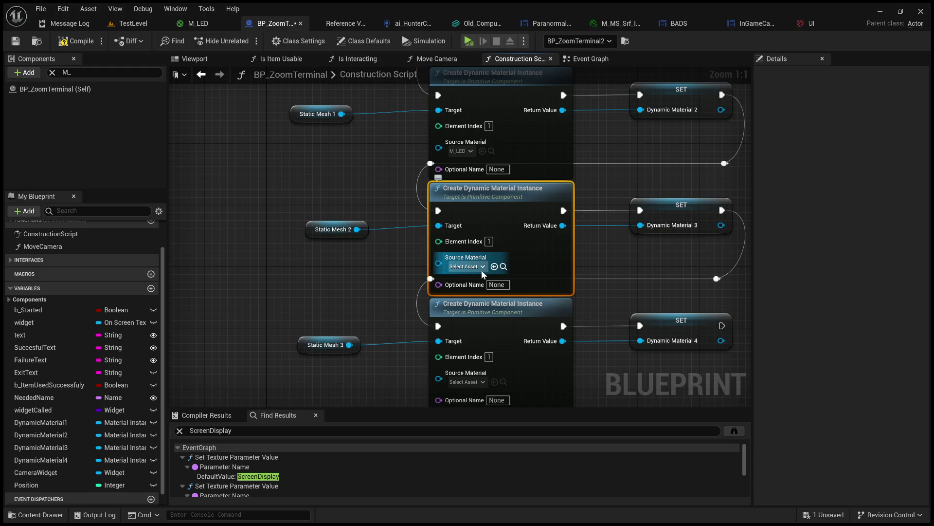
click(495, 266)
drag(504, 261, 488, 174)
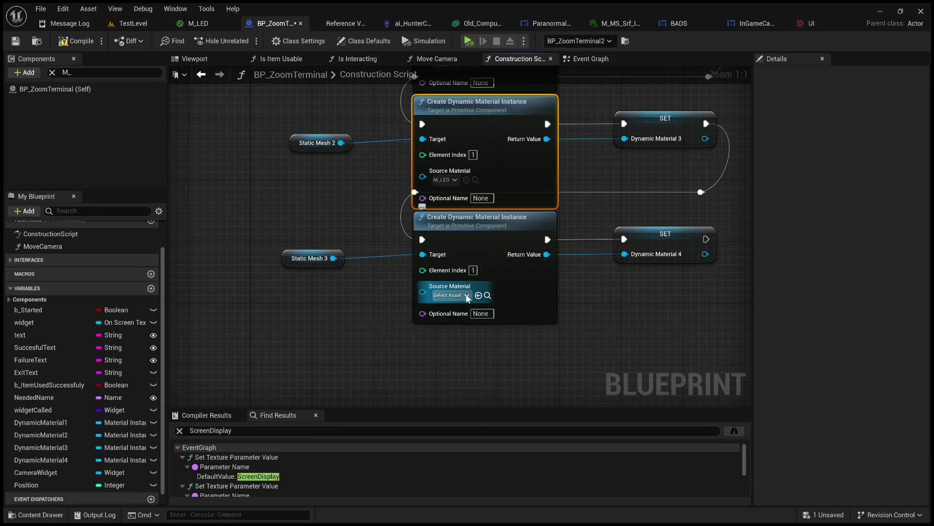
click(478, 295)
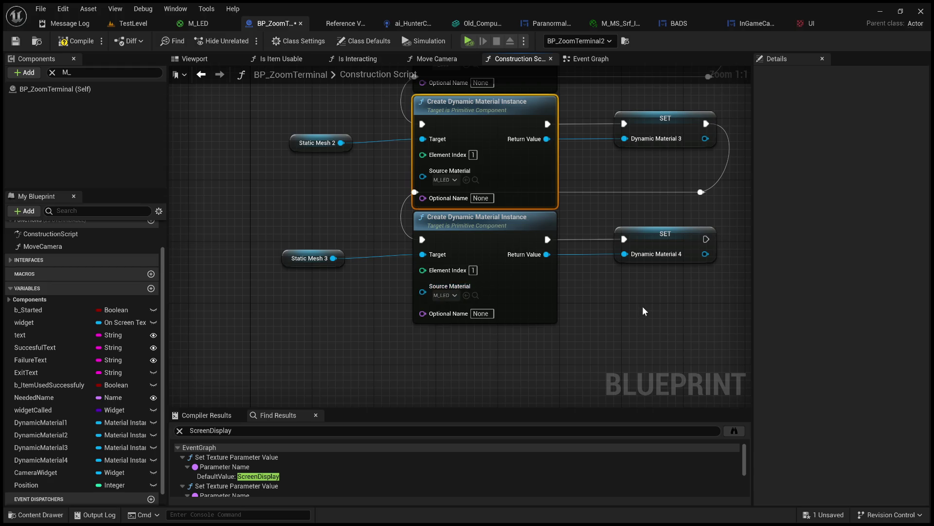
drag(612, 292, 580, 345)
click(73, 41)
click(15, 41)
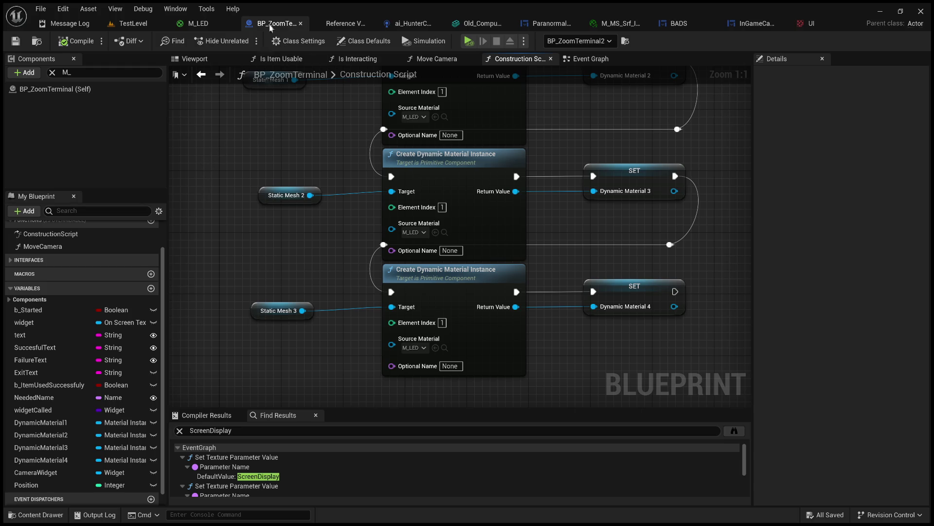
Step: Play TestLevel to check all three terminal monitors, including System Manager, show their screens
click(133, 27)
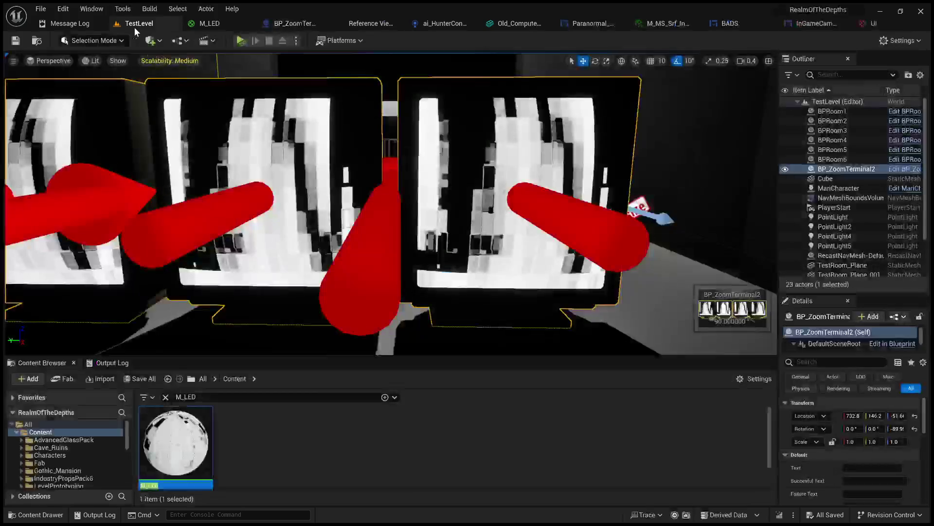
click(240, 41)
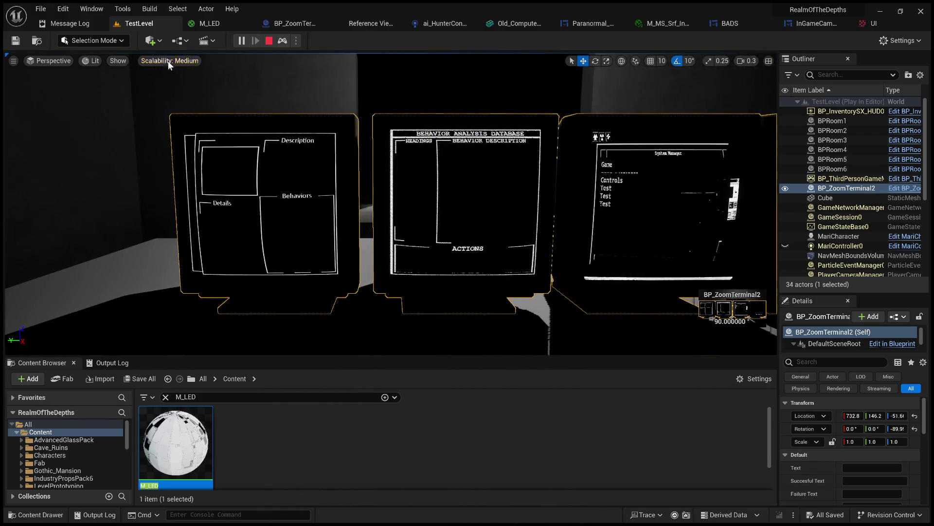
Step: Look over M_LED's ScreenDisplay texture parameter, return to BP_ZoomTerminal, and stop the play session
click(210, 22)
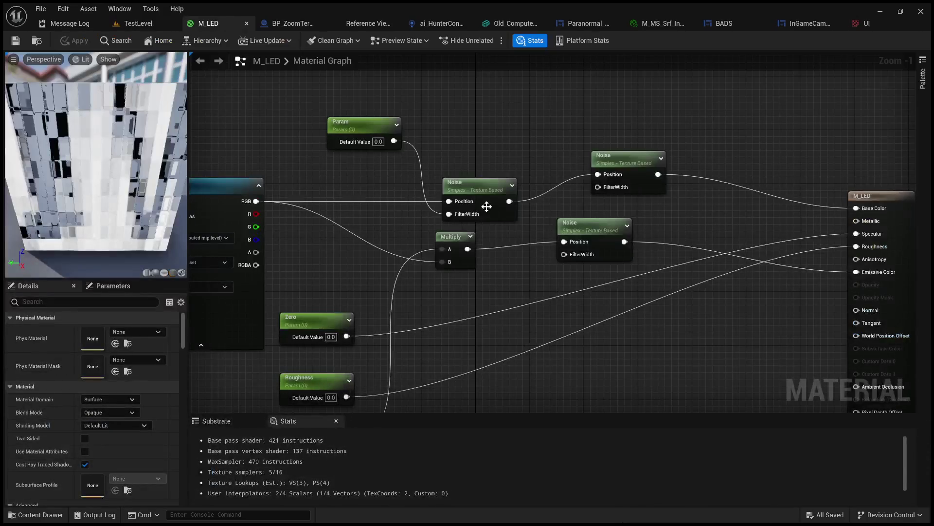
mouse_move(626, 221)
mouse_down()
mouse_move(512, 194)
mouse_move(682, 223)
mouse_up()
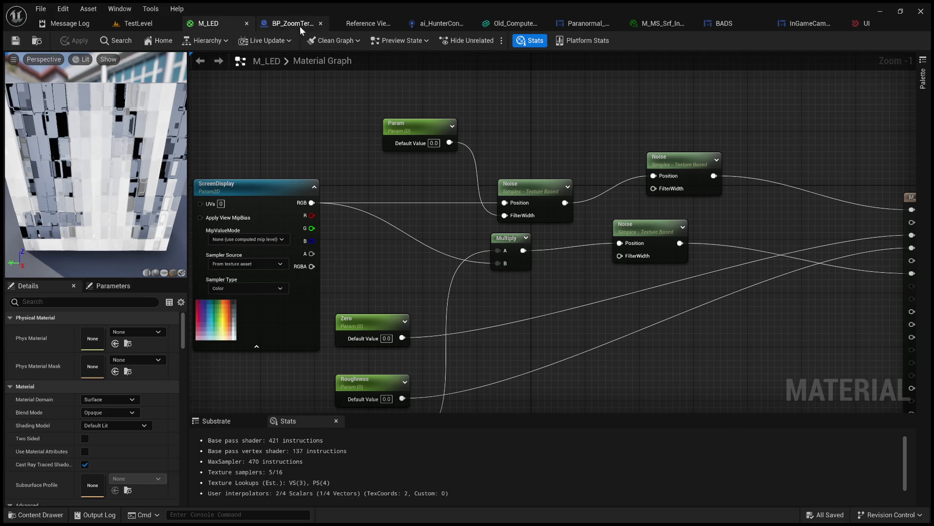
click(300, 27)
click(496, 42)
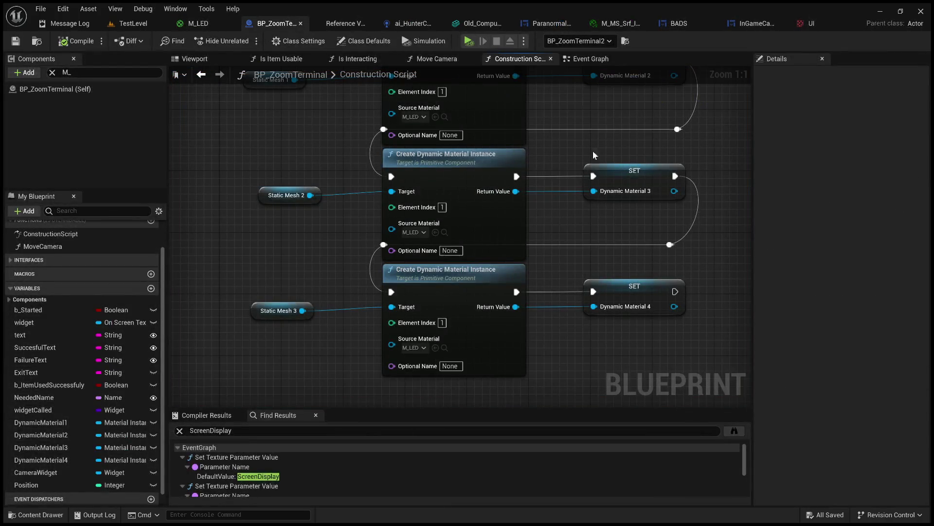
scroll(583, 176, down, 3)
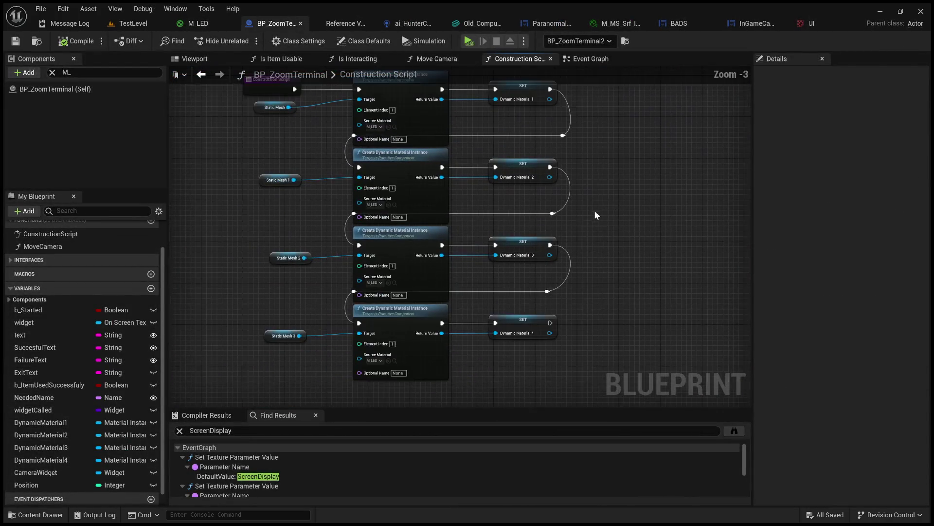
scroll(566, 258, up, 4)
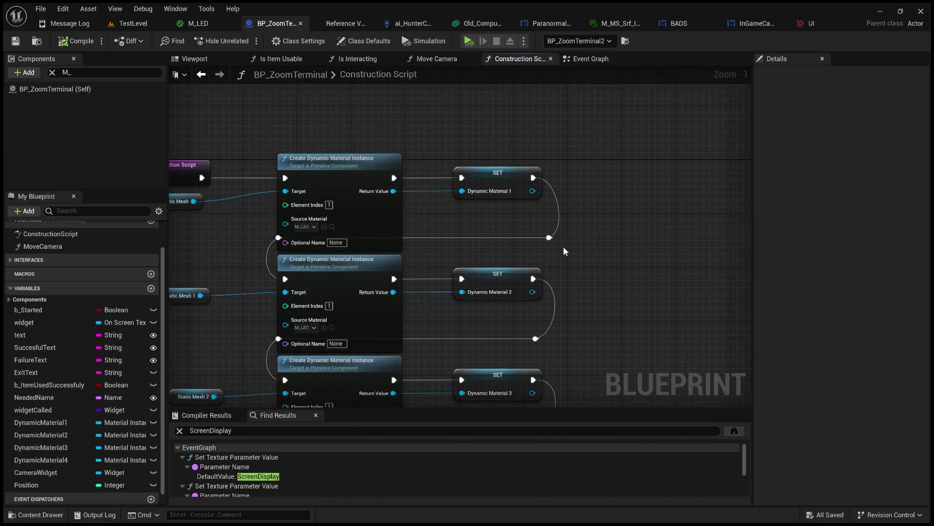
scroll(570, 279, down, 4)
scroll(568, 200, up, 3)
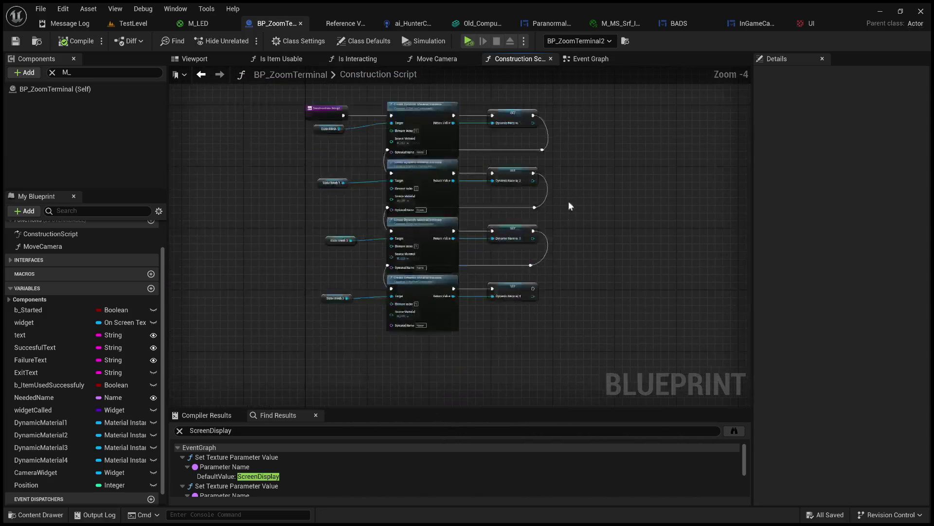
drag(479, 209, 564, 212)
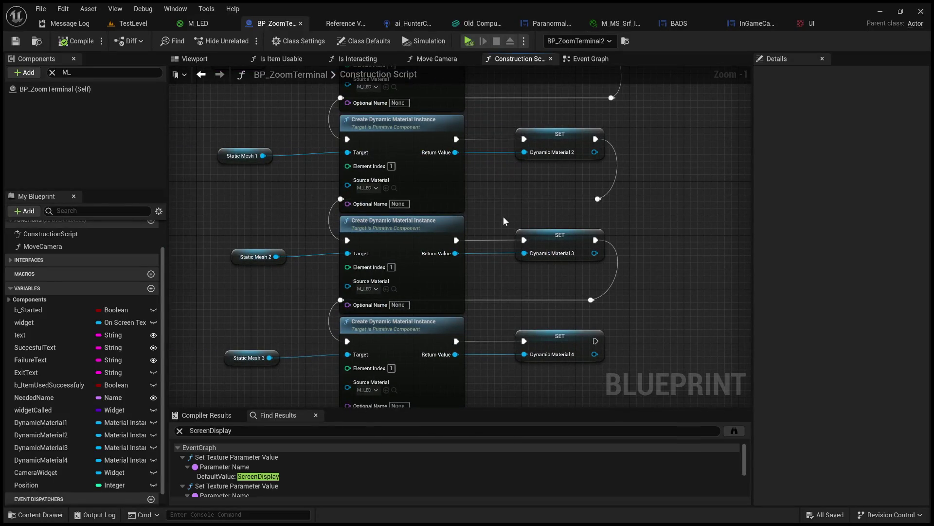
mouse_move(471, 224)
mouse_down()
mouse_move(645, 202)
mouse_move(632, 215)
mouse_up()
click(552, 212)
drag(473, 208, 641, 223)
drag(693, 289, 653, 233)
scroll(626, 223, down, 3)
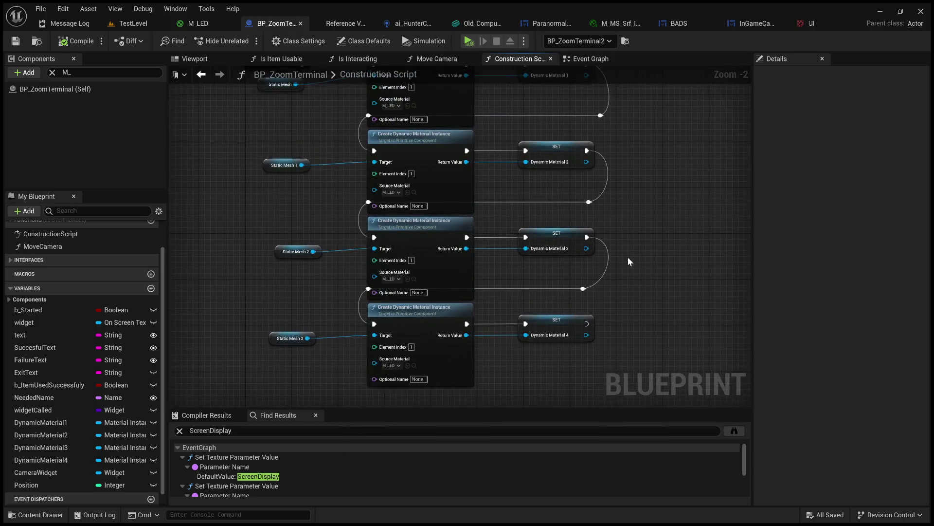
key(f)
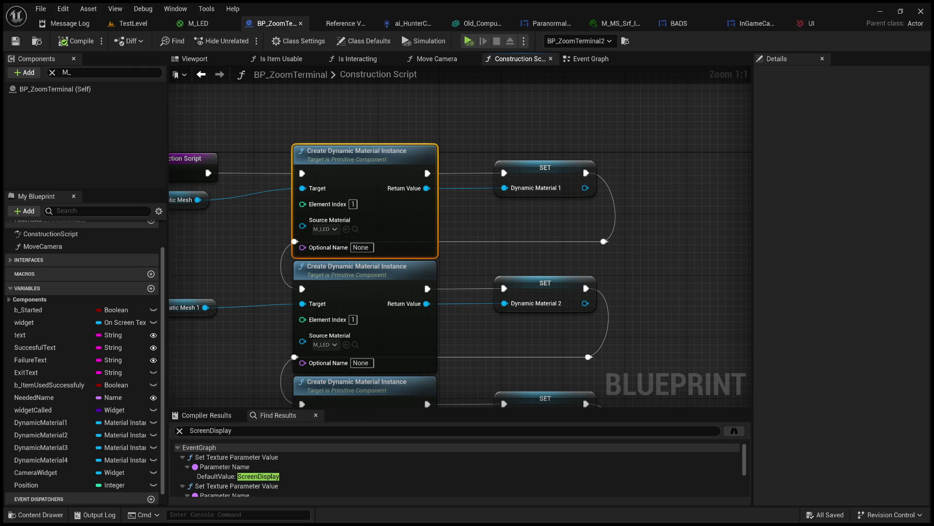
drag(480, 153, 514, 148)
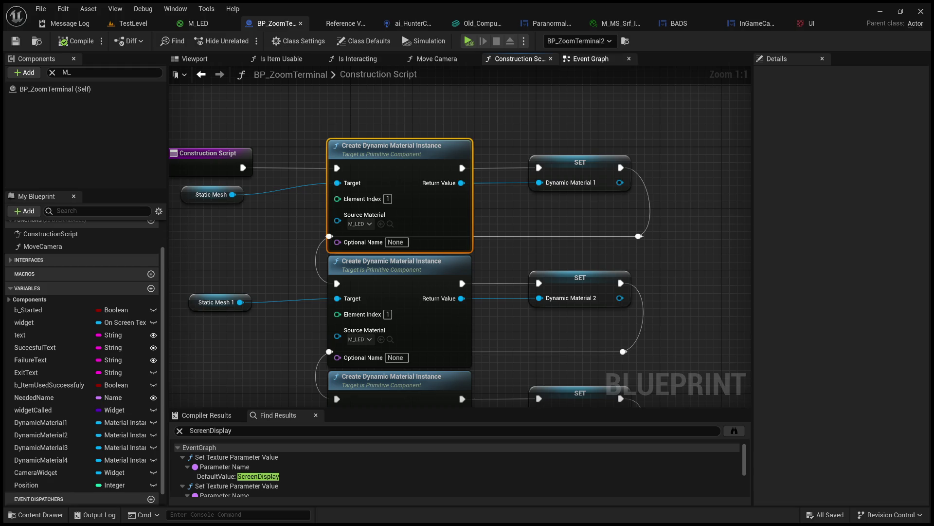
click(591, 59)
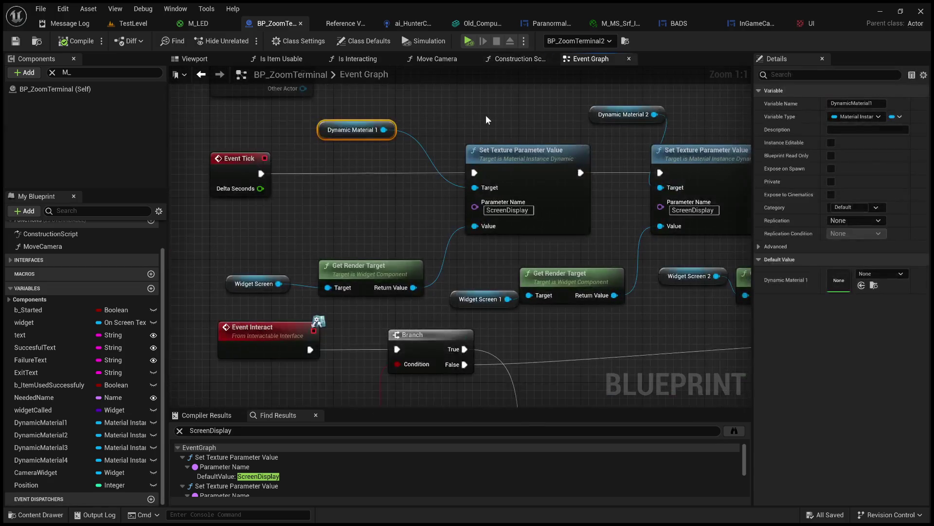
Step: Select M_LED's ScreenDisplay texture parameter node to view its Details, including Sort Priority 32
click(204, 23)
drag(270, 343, 418, 344)
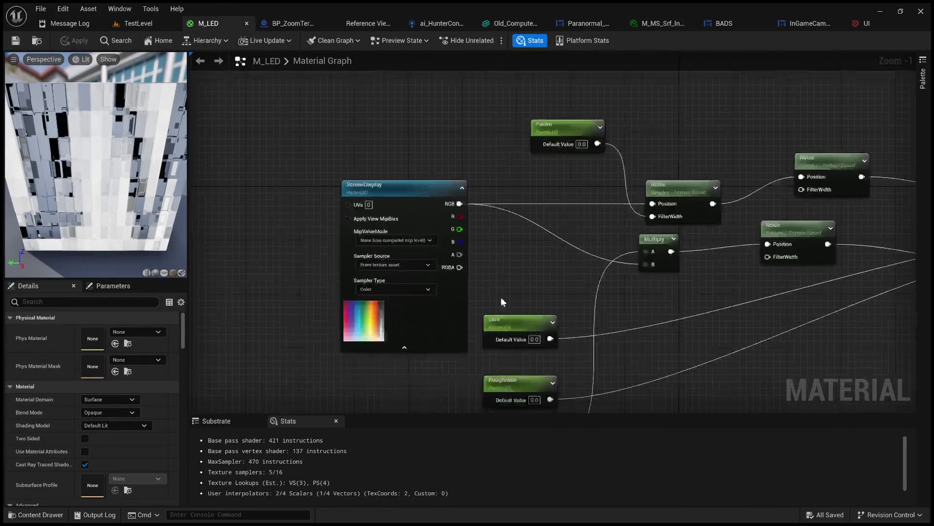
click(413, 195)
mouse_move(310, 153)
mouse_down()
mouse_move(430, 287)
mouse_move(474, 364)
mouse_up()
drag(504, 150, 428, 146)
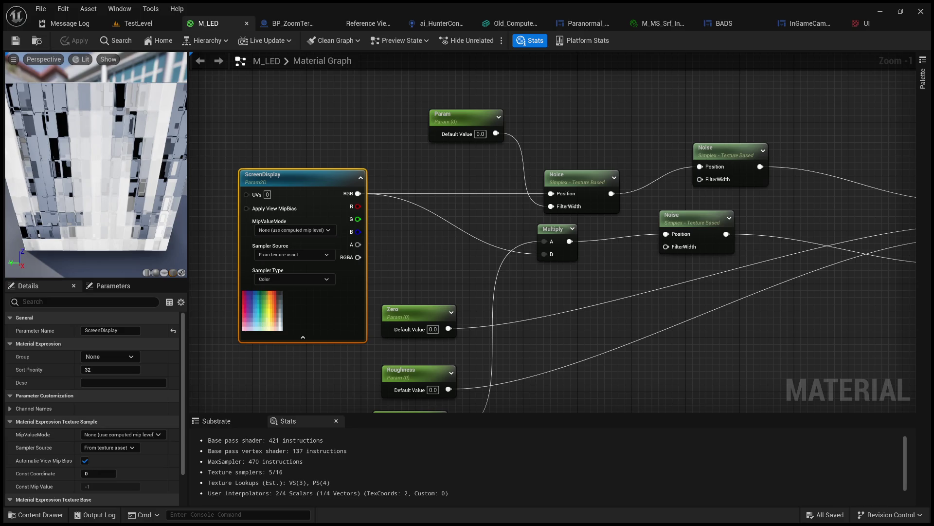
Step: Place a TexCoord node in the empty space left of the ScreenDisplay node
mouse_move(442, 169)
mouse_down()
mouse_move(530, 154)
mouse_move(435, 164)
mouse_up()
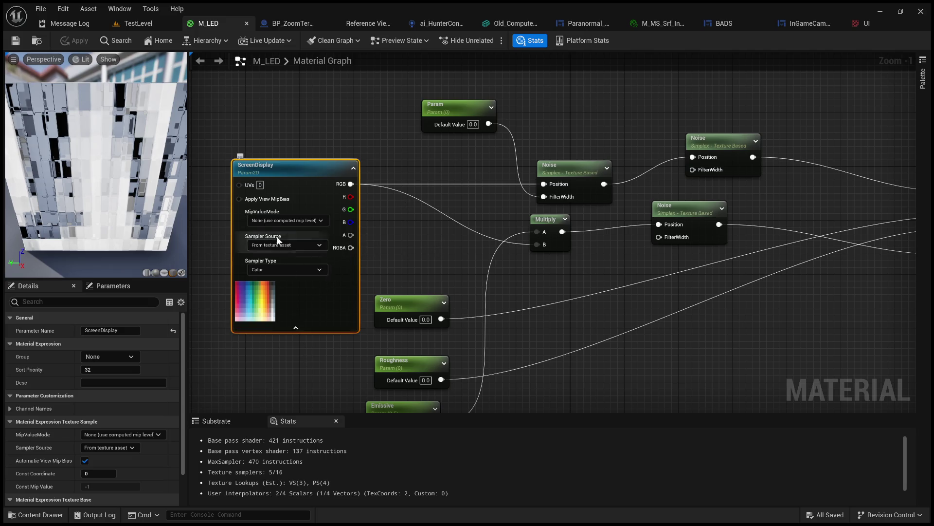
drag(284, 230, 406, 225)
drag(487, 200, 434, 208)
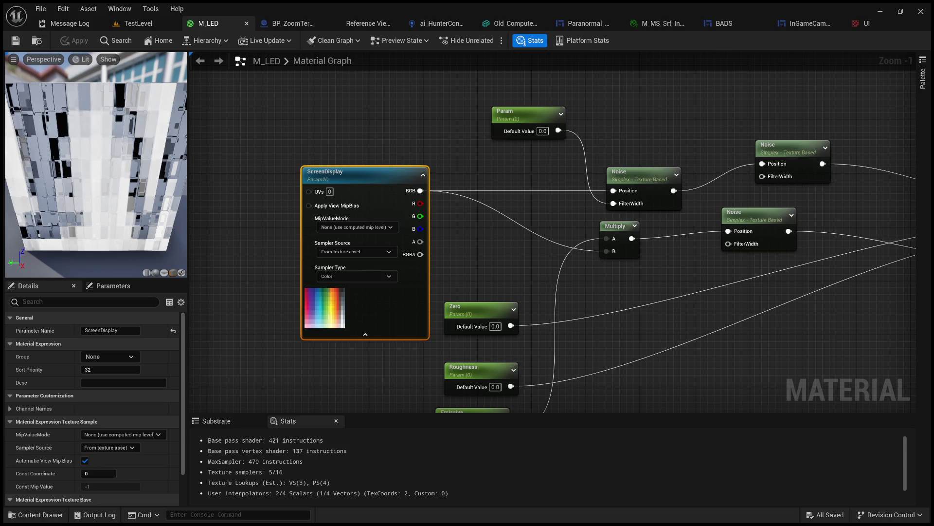
click(502, 276)
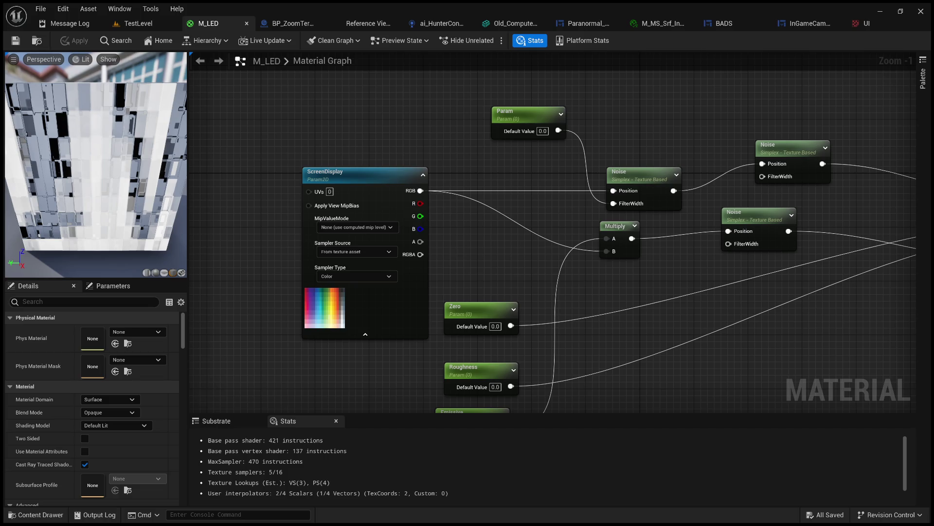
drag(465, 121, 547, 150)
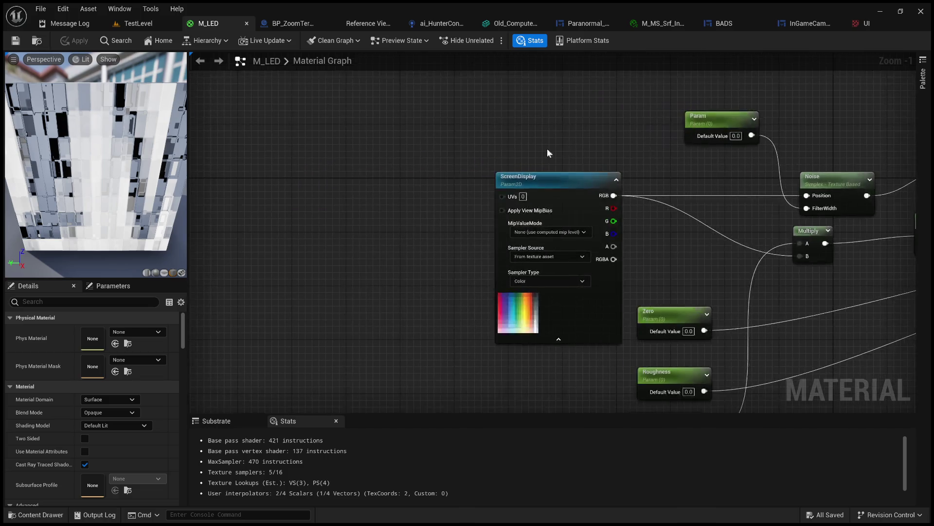
click(264, 195)
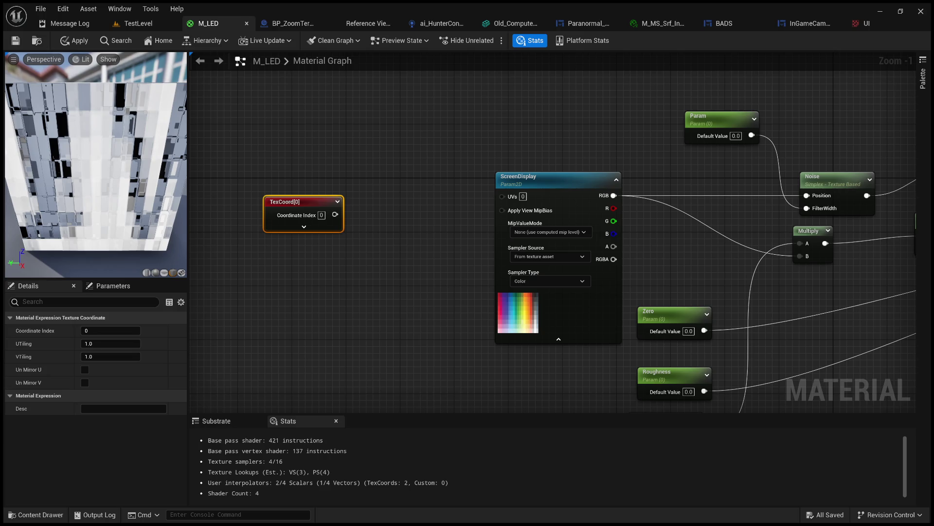
mouse_move(395, 91)
mouse_down()
mouse_move(444, 85)
mouse_move(435, 64)
mouse_up()
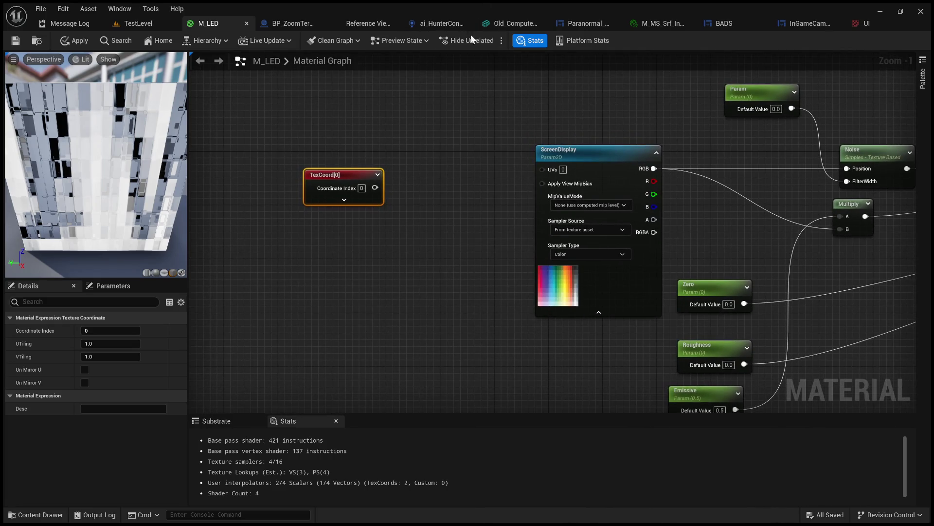
drag(317, 173, 210, 148)
click(237, 175)
drag(275, 186, 465, 184)
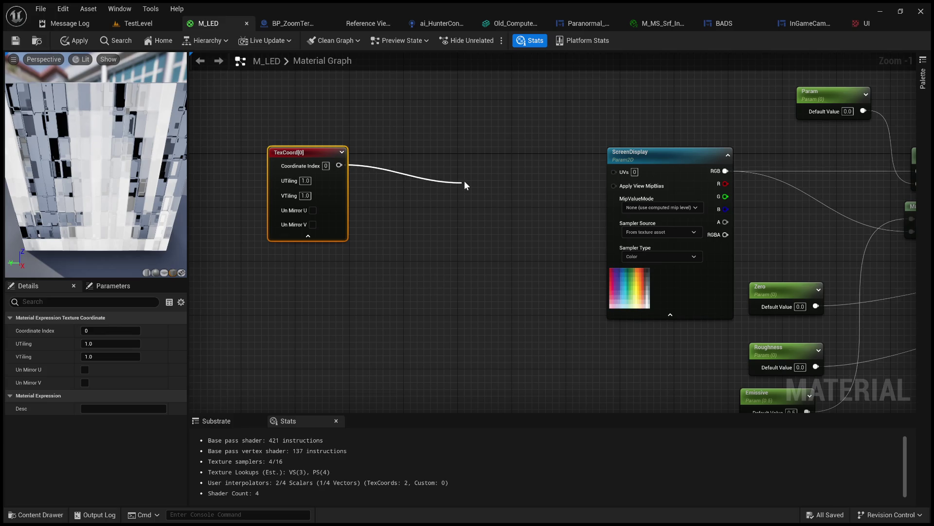
Step: Add a Mask from TexCoord keeping only the G channel and feed it into a new Multiply
click(496, 217)
drag(476, 189, 397, 161)
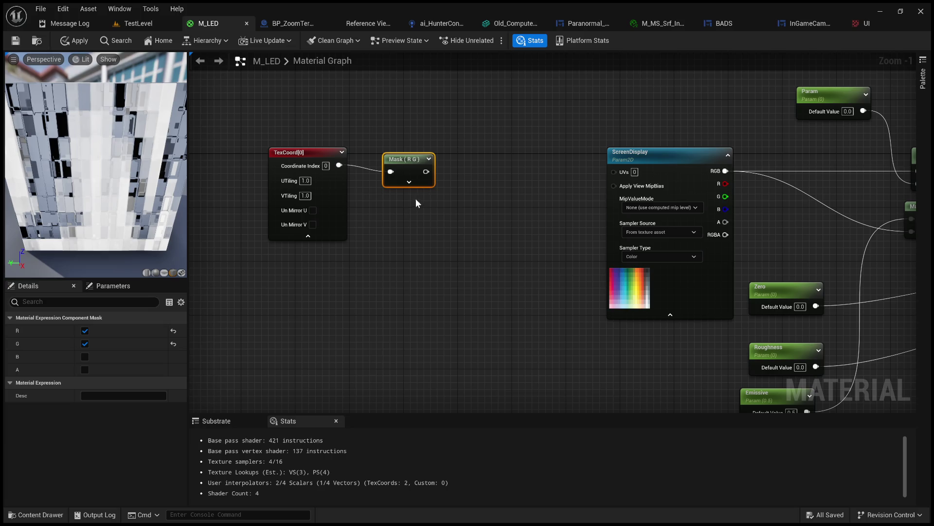
click(409, 181)
click(405, 185)
click(461, 160)
mouse_move(461, 159)
mouse_down()
mouse_move(496, 174)
mouse_move(622, 132)
mouse_up()
mouse_move(584, 256)
mouse_down()
mouse_move(426, 133)
mouse_move(306, 124)
mouse_move(289, 135)
mouse_up()
click(430, 107)
drag(431, 108, 431, 160)
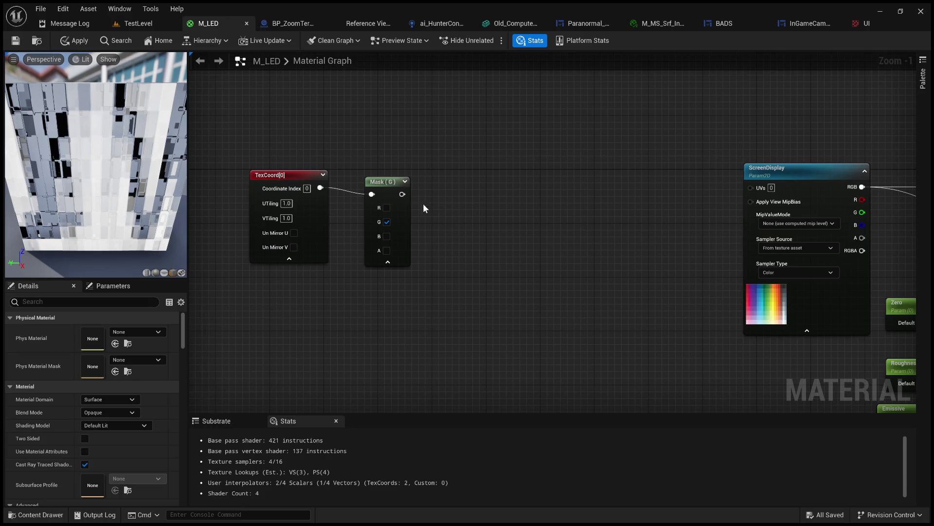
drag(401, 194, 517, 208)
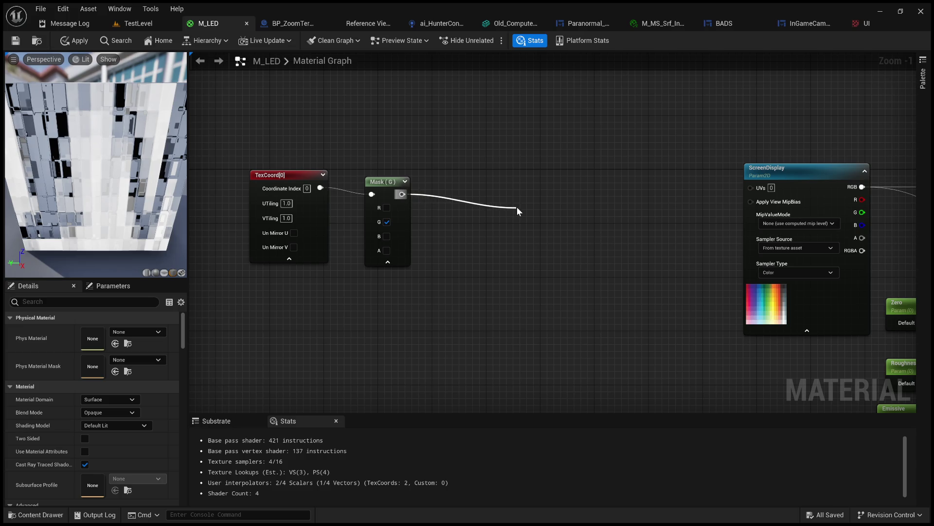
mouse_move(516, 209)
mouse_down()
mouse_move(538, 205)
mouse_move(527, 194)
mouse_up()
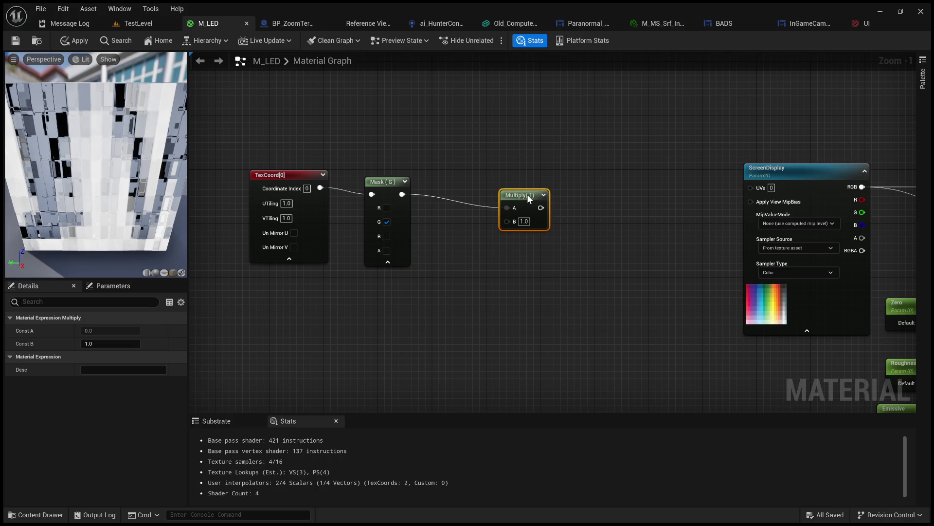
Step: Set the texture-coordinate Multiply's B value to 800
click(536, 277)
click(524, 221)
text(8000)
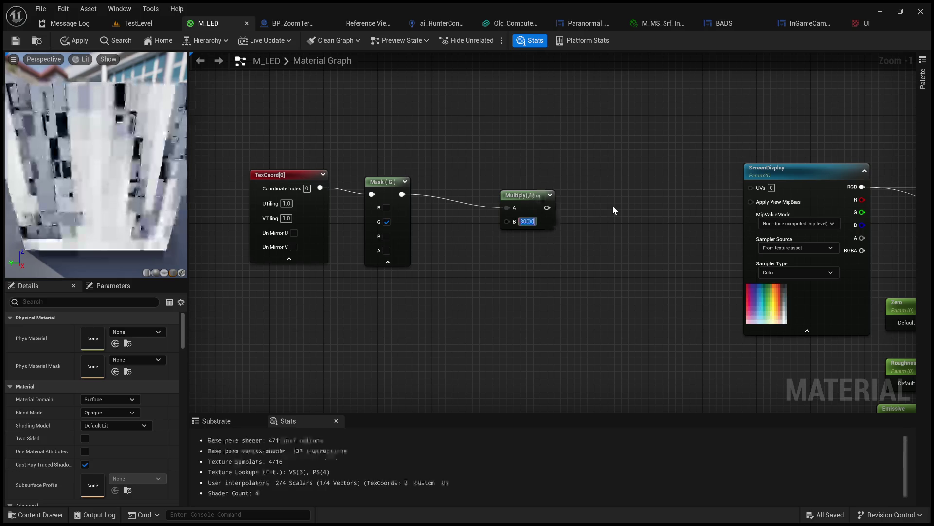
key(Return)
drag(612, 205, 510, 207)
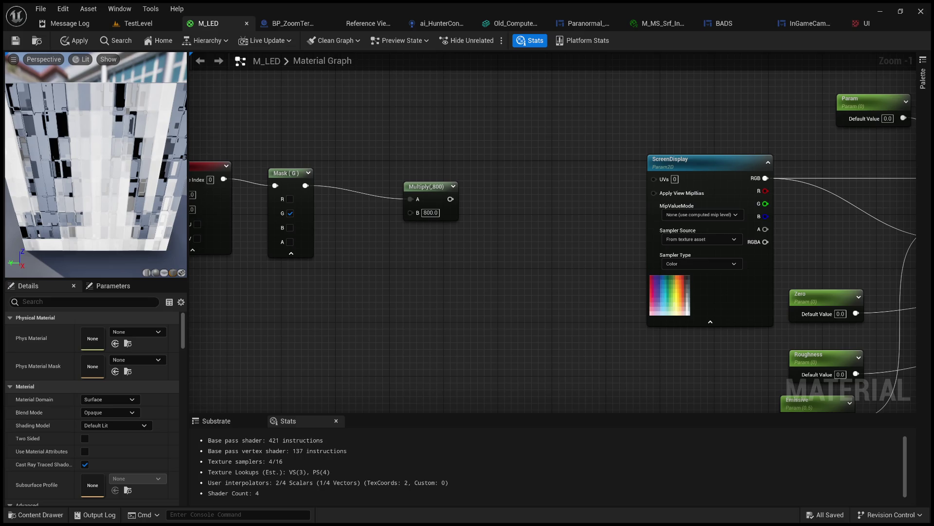
Step: Add two scalar parameters named Time and Speed
click(339, 316)
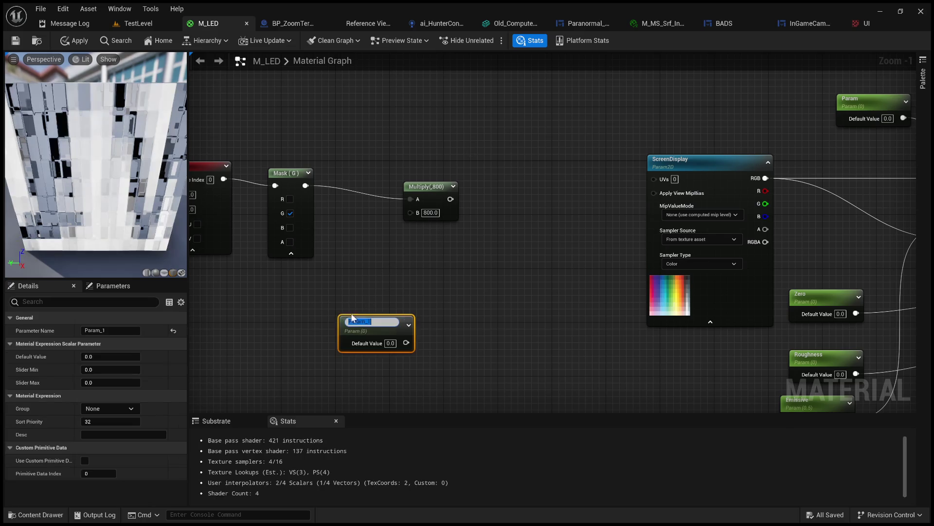
text(Time)
key(Return)
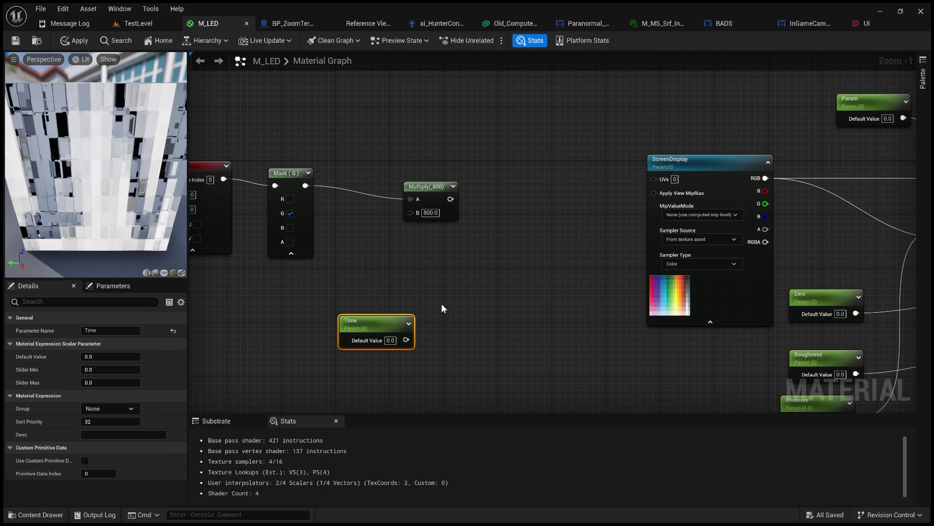
mouse_move(391, 325)
mouse_down()
mouse_move(387, 258)
mouse_move(413, 273)
mouse_move(496, 252)
mouse_up()
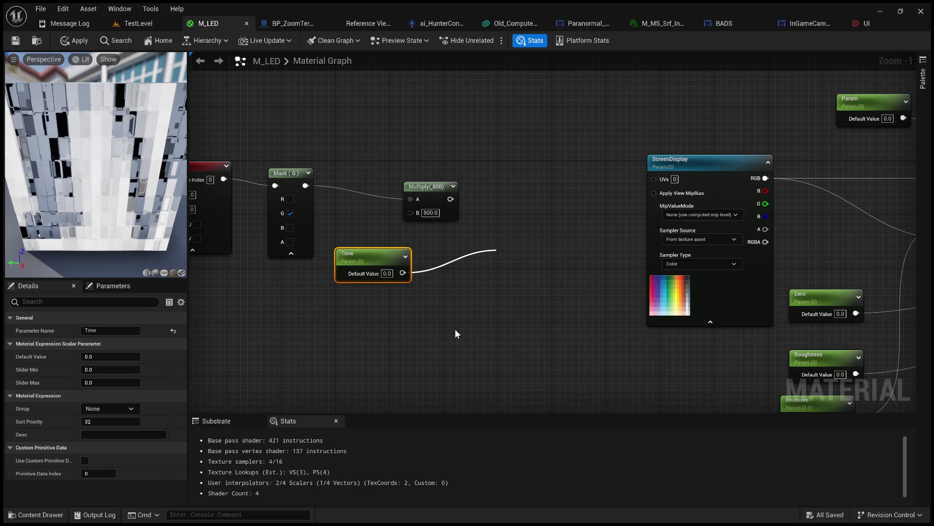
click(461, 346)
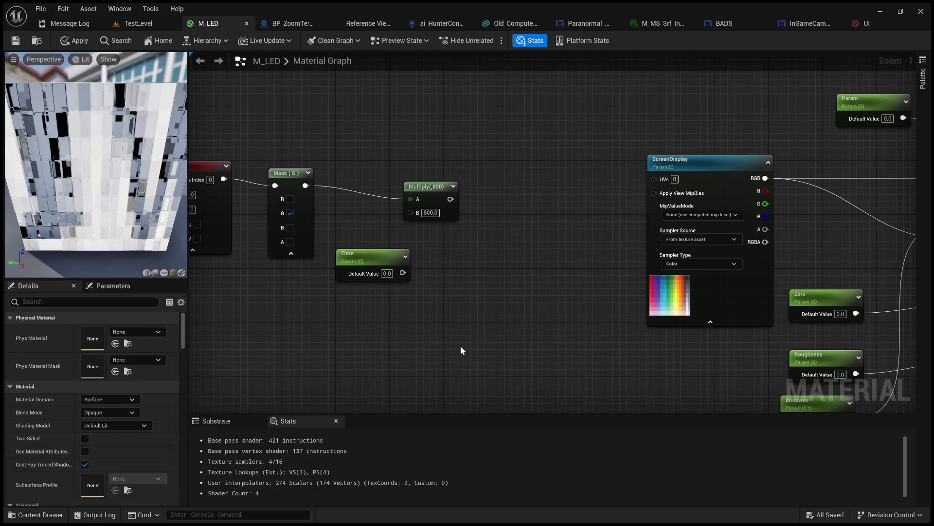
click(353, 323)
text(Speed)
key(Return)
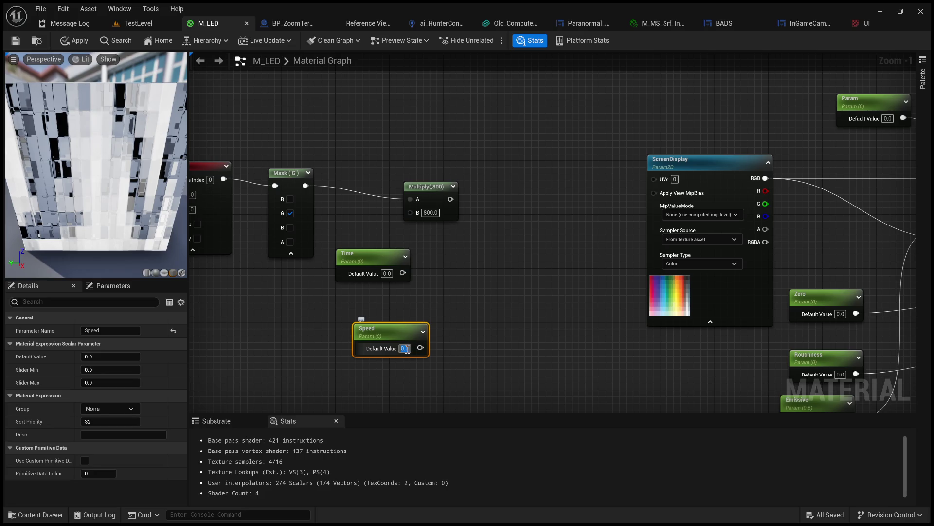
Step: Multiply Time by Speed in a new Multiply node and arrange the three nodes together
drag(421, 347, 459, 298)
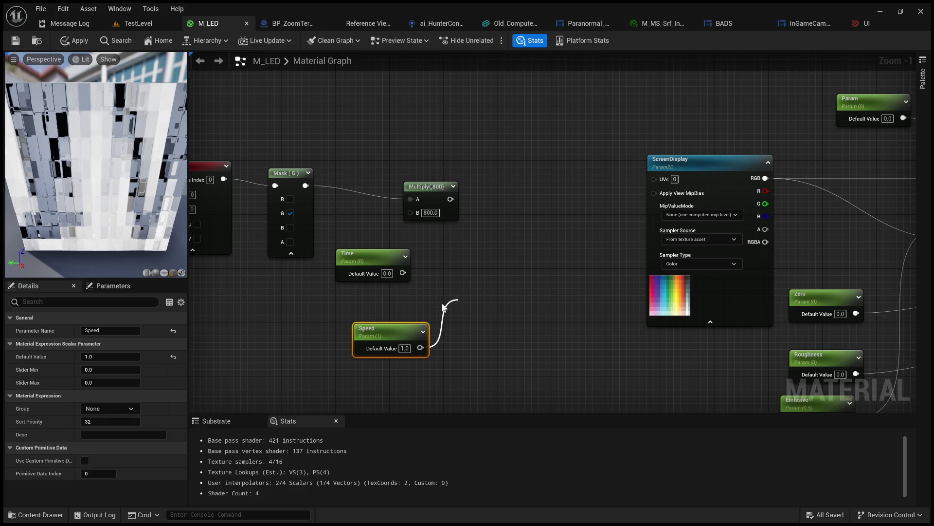
click(492, 378)
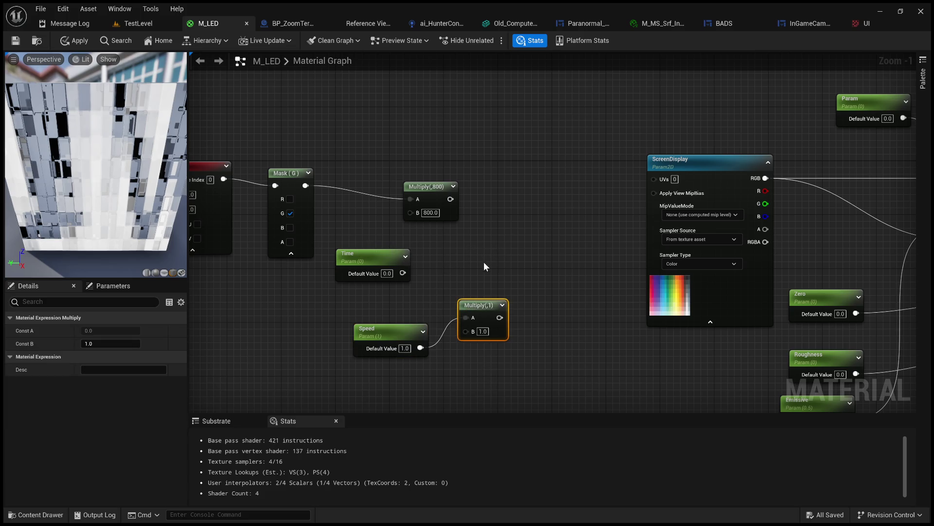
drag(363, 329, 330, 326)
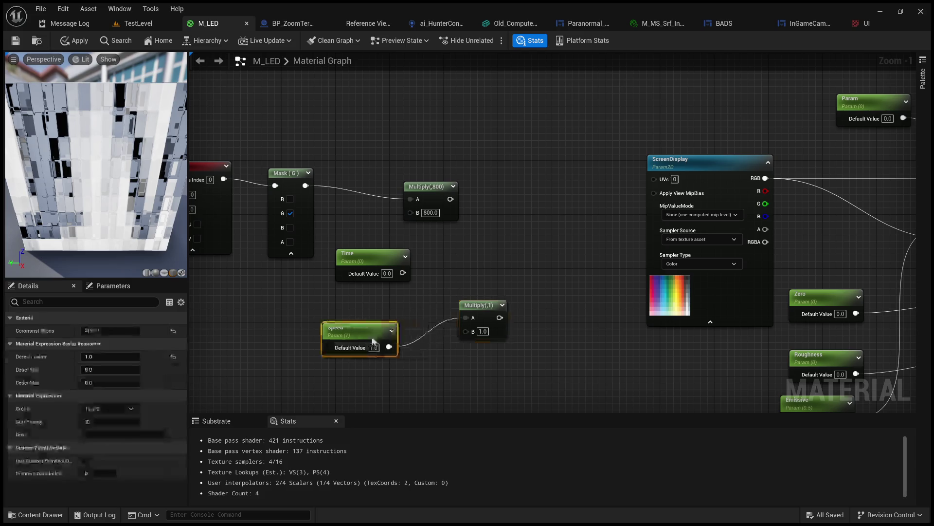
drag(403, 273, 465, 318)
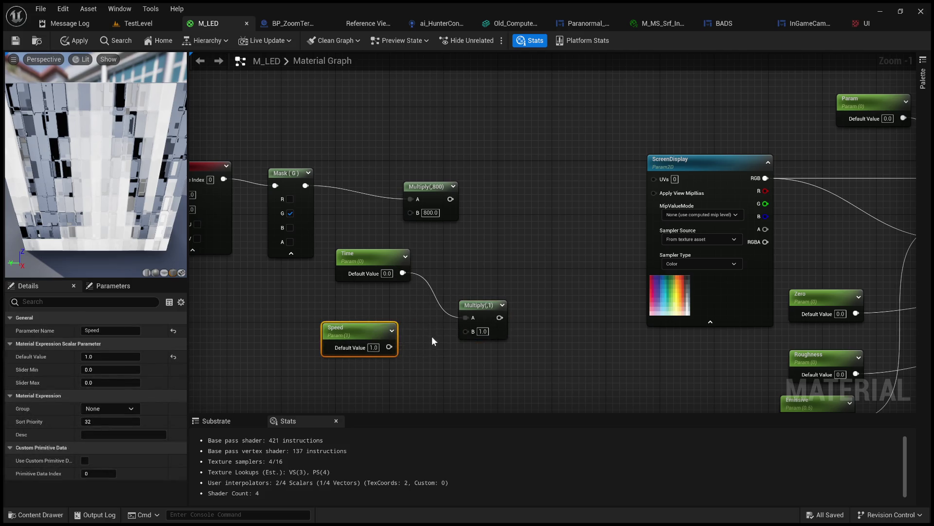
mouse_move(390, 347)
mouse_down()
mouse_move(475, 329)
mouse_move(484, 310)
mouse_move(476, 291)
mouse_up()
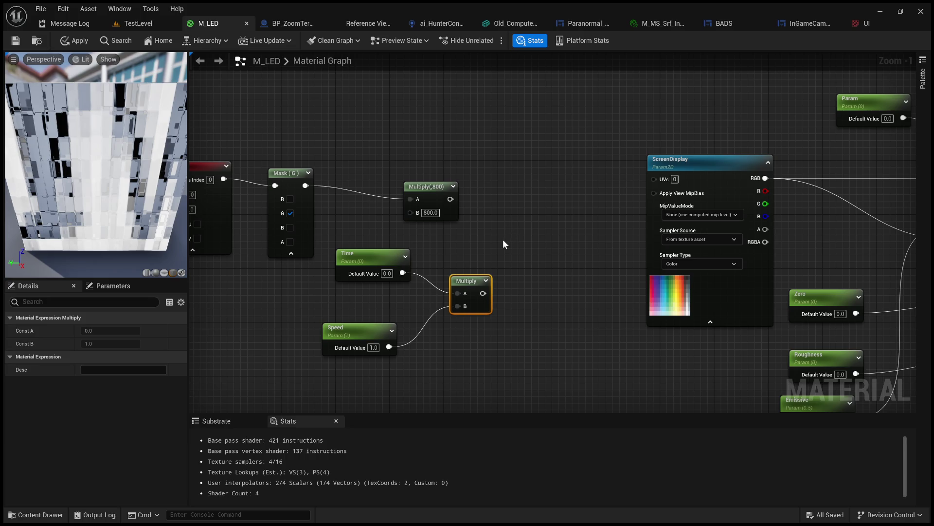
drag(374, 259, 360, 299)
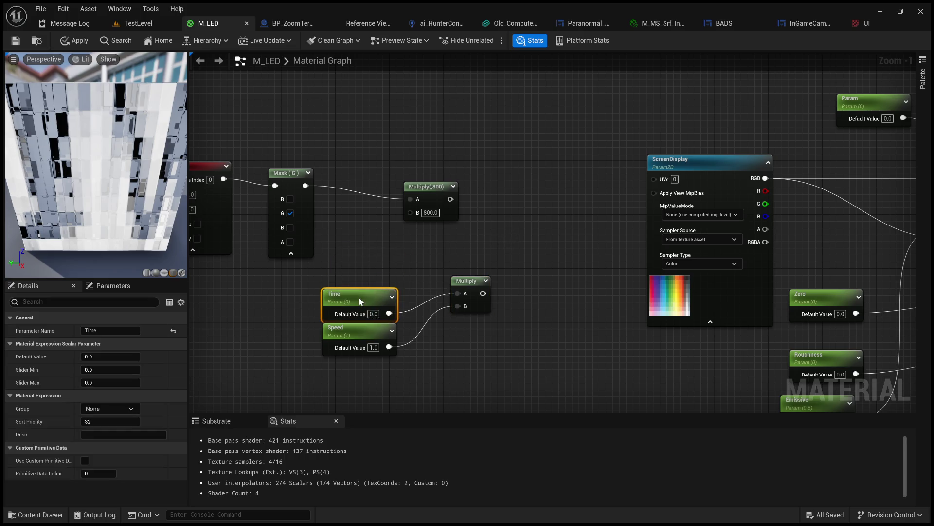
drag(475, 284, 440, 311)
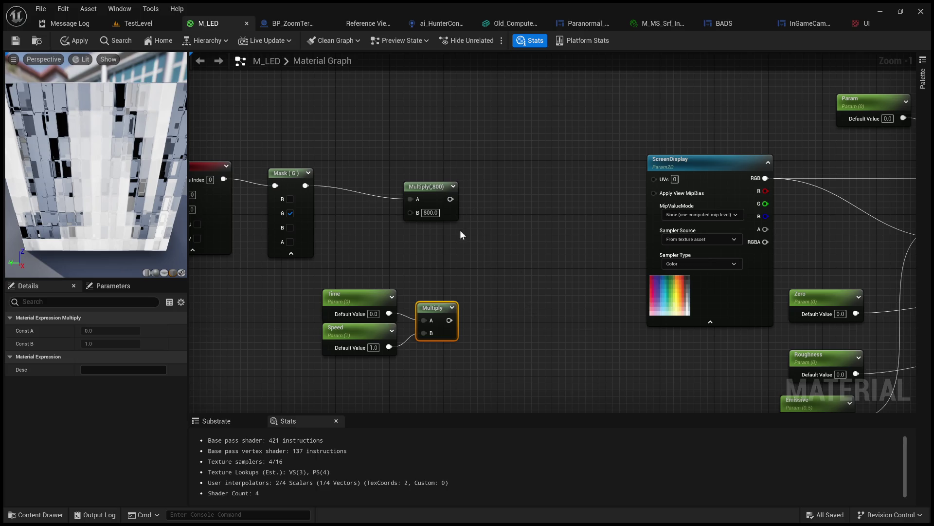
drag(449, 320, 527, 264)
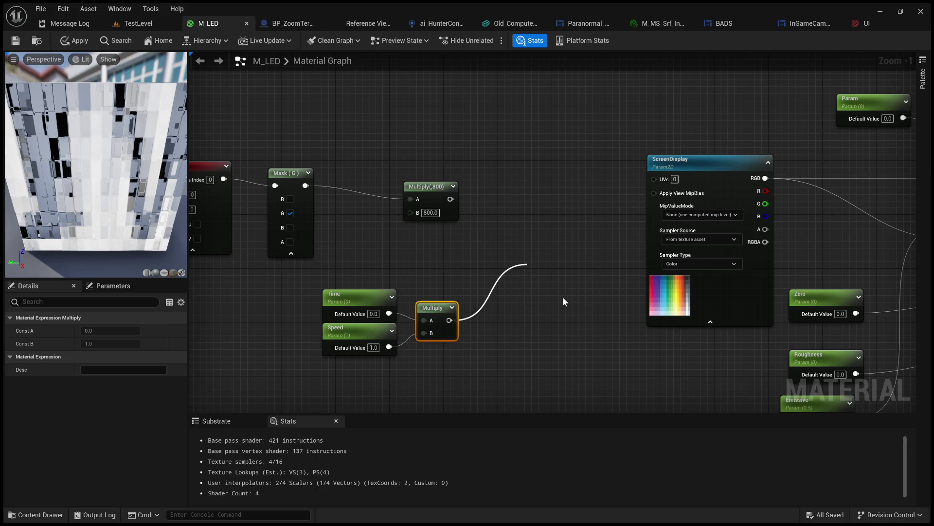
Step: Sum the 800 Multiply and the Time×Speed product in an Add node, then shift the chain left
click(559, 313)
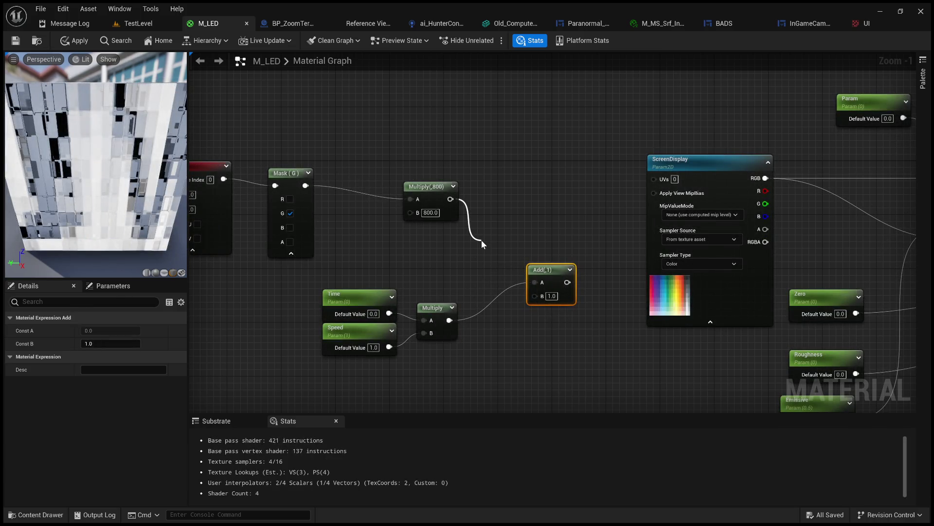
drag(482, 243, 543, 283)
drag(450, 322, 546, 295)
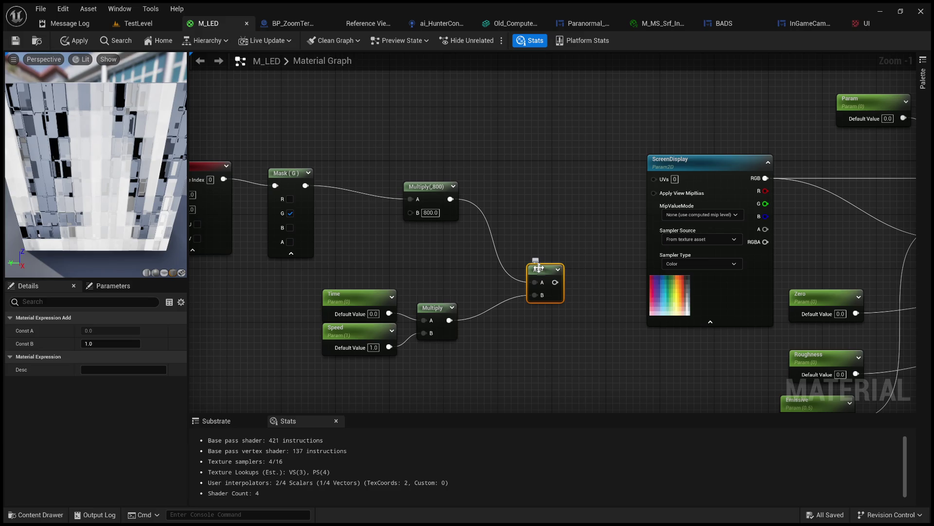
drag(539, 268, 496, 246)
scroll(579, 233, down, 3)
mouse_move(560, 323)
mouse_down()
mouse_move(351, 192)
mouse_move(224, 197)
mouse_up()
click(480, 215)
scroll(429, 244, up, 4)
Step: Feed the Add into a Sine node, try Period 0.5, revert it to 1.0, and attach a Multiply
drag(436, 243, 527, 210)
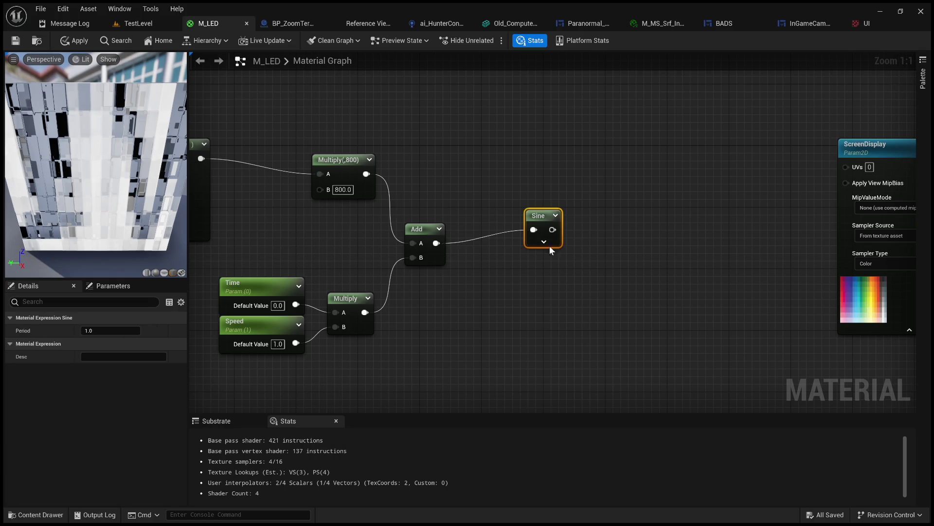
drag(553, 217, 556, 230)
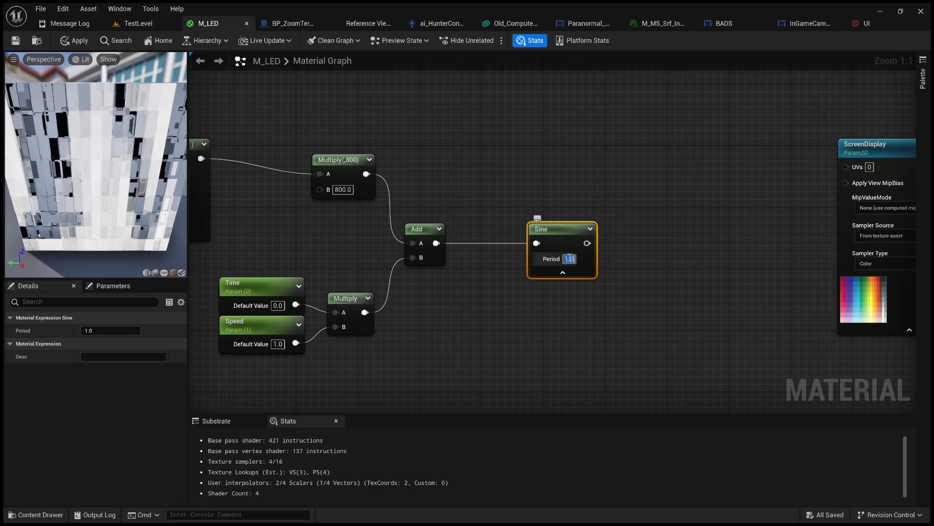
text(.5)
key(Return)
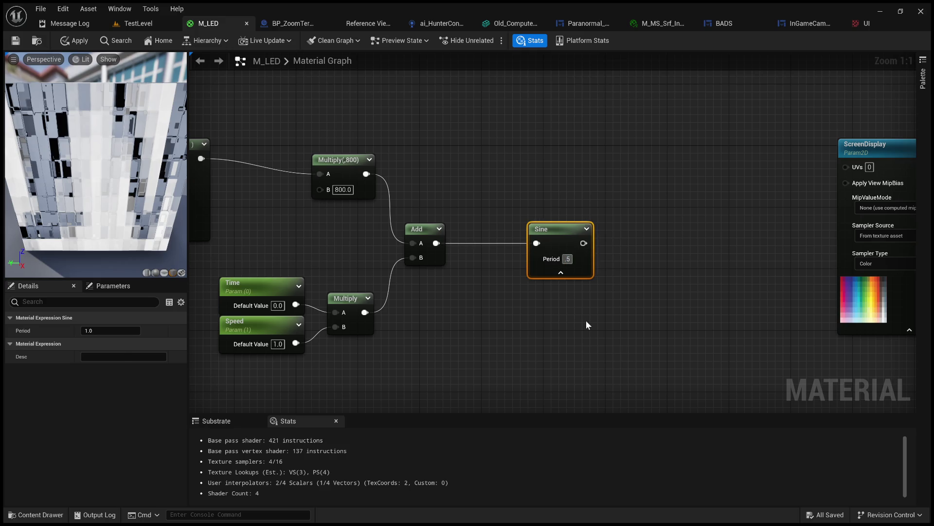
click(586, 325)
mouse_move(664, 293)
mouse_down()
mouse_move(602, 256)
mouse_move(613, 277)
mouse_up()
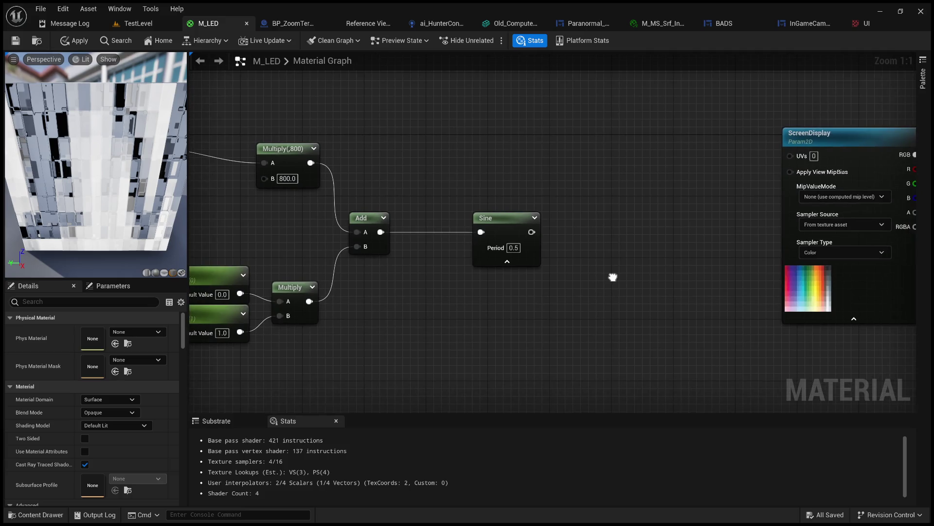
click(514, 248)
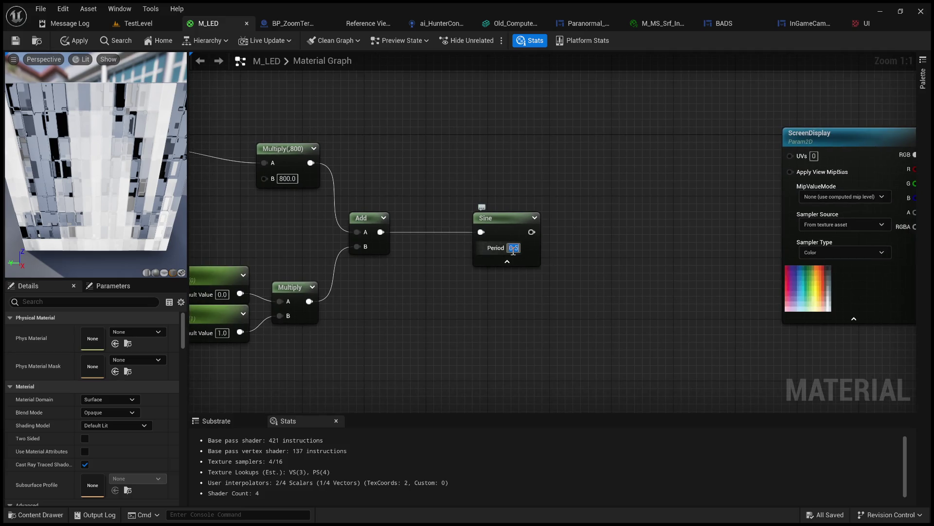
key(ctrl+z)
key(Return)
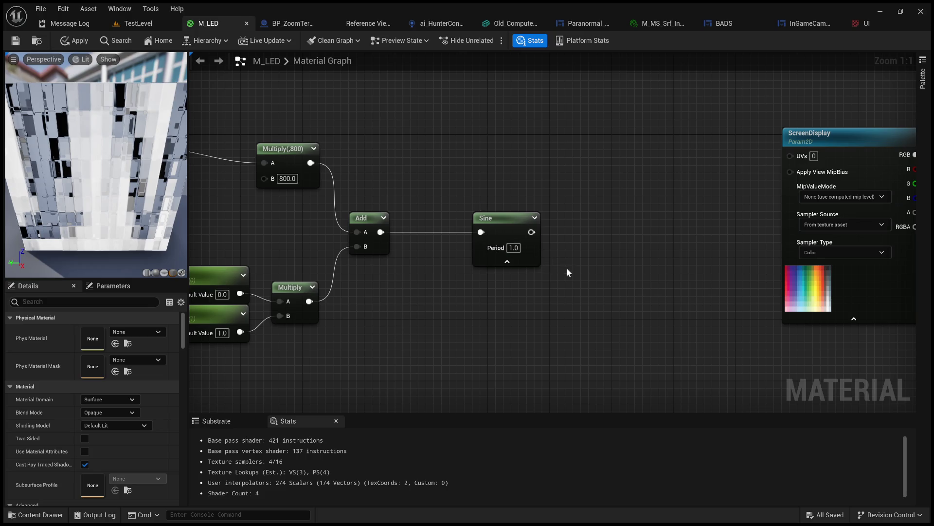
drag(476, 216, 509, 229)
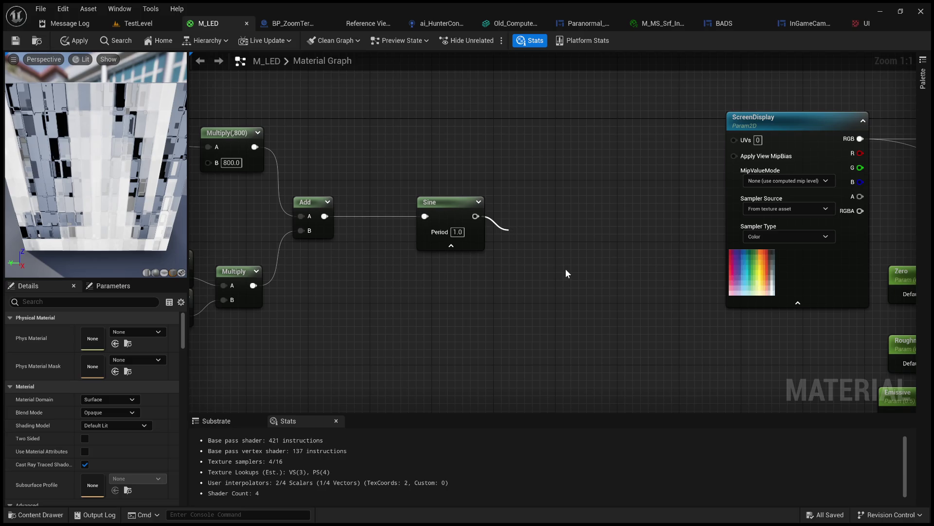
click(556, 308)
Step: Give the Sine's Multiply a B value of 0.5 and rearrange the scanline nodes
text(0.5)
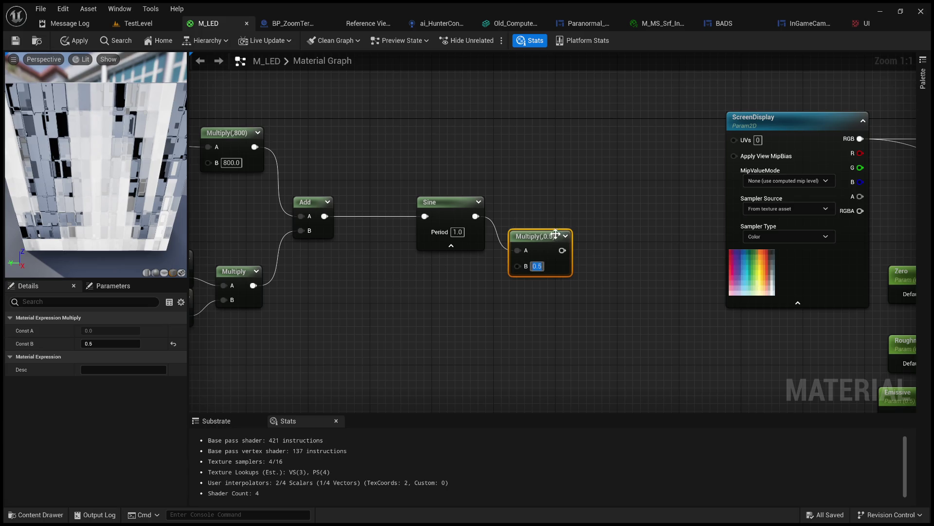
drag(555, 234, 563, 216)
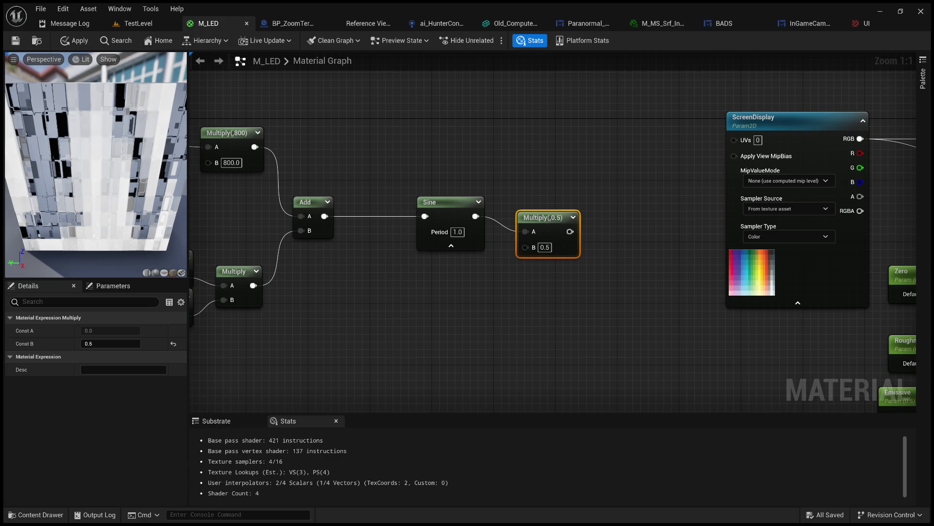
drag(572, 116, 499, 123)
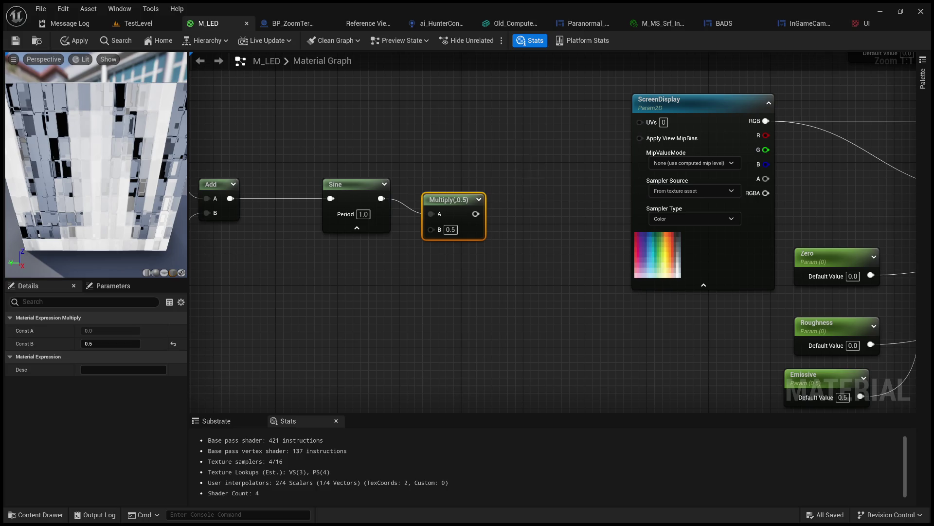
scroll(442, 255, down, 3)
drag(400, 253, 513, 216)
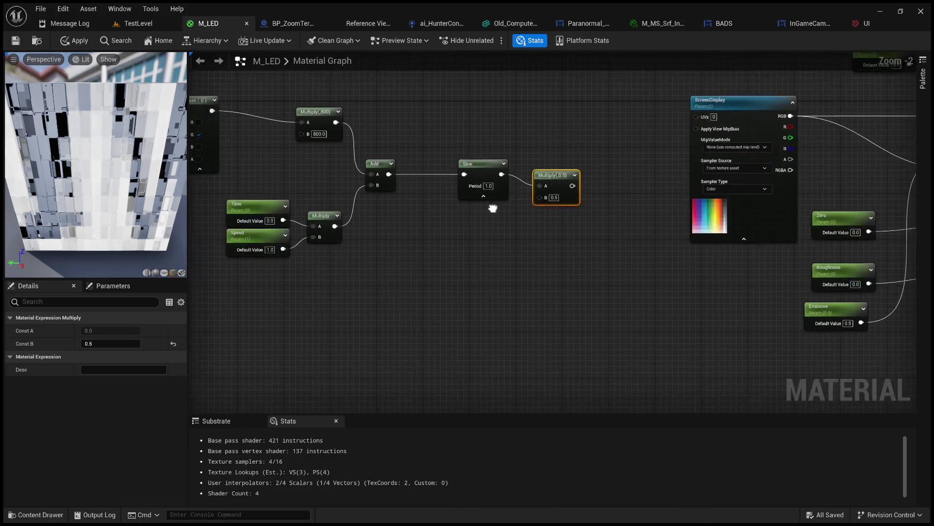
mouse_move(462, 246)
mouse_down()
mouse_move(569, 242)
mouse_move(625, 267)
mouse_up()
mouse_move(719, 276)
mouse_down()
mouse_move(298, 116)
mouse_move(202, 119)
mouse_up()
click(644, 231)
mouse_move(644, 231)
mouse_down()
mouse_move(510, 171)
mouse_move(492, 188)
mouse_up()
click(493, 183)
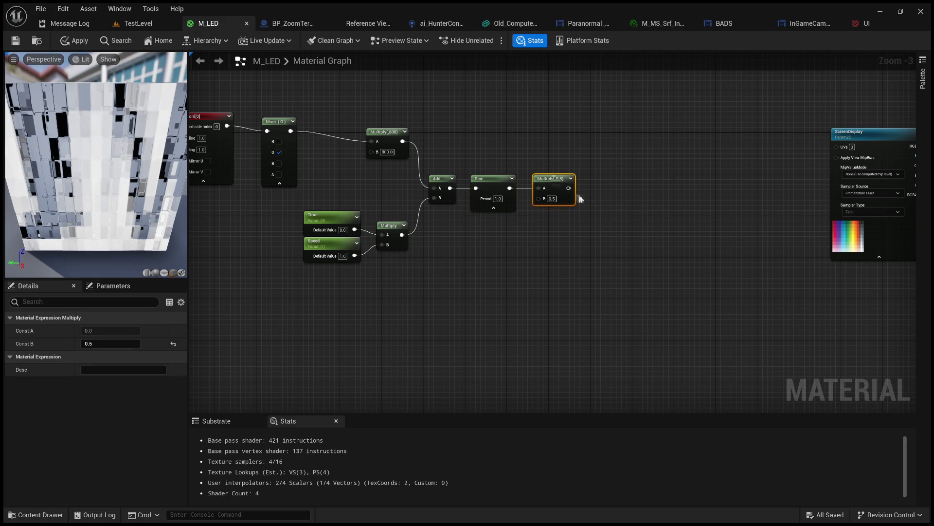
scroll(594, 205, up, 2)
click(618, 200)
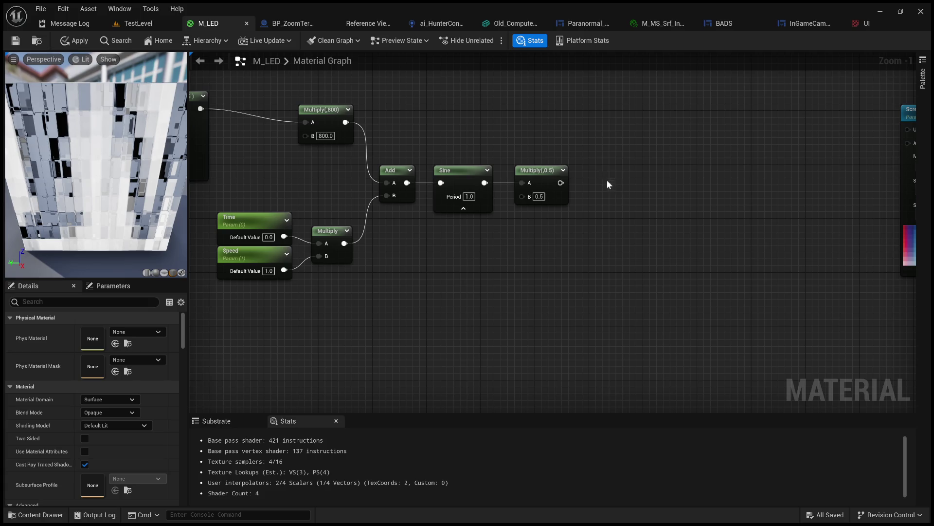
scroll(607, 184, up, 1)
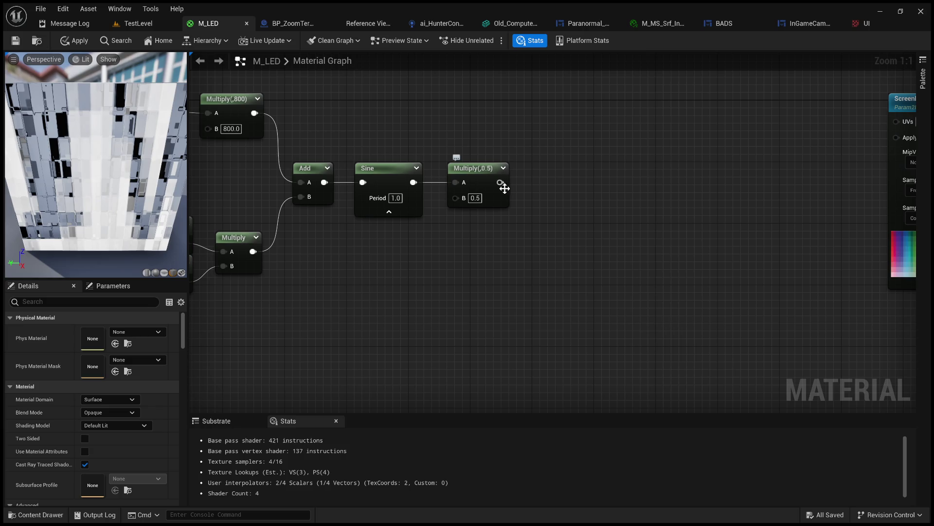
Step: Feed the Multiply(0.5) output into a new Add node
mouse_move(500, 183)
mouse_down()
mouse_move(560, 214)
mouse_move(593, 215)
mouse_up()
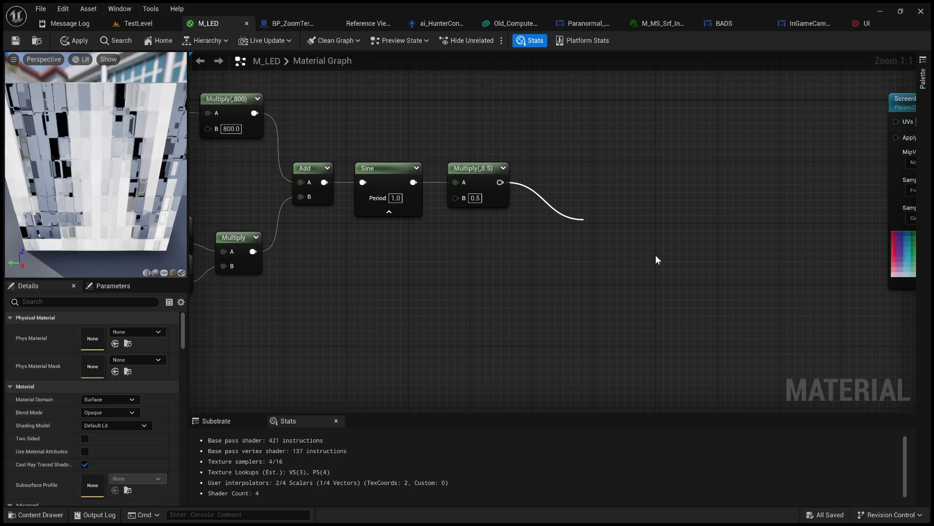
click(641, 272)
click(611, 256)
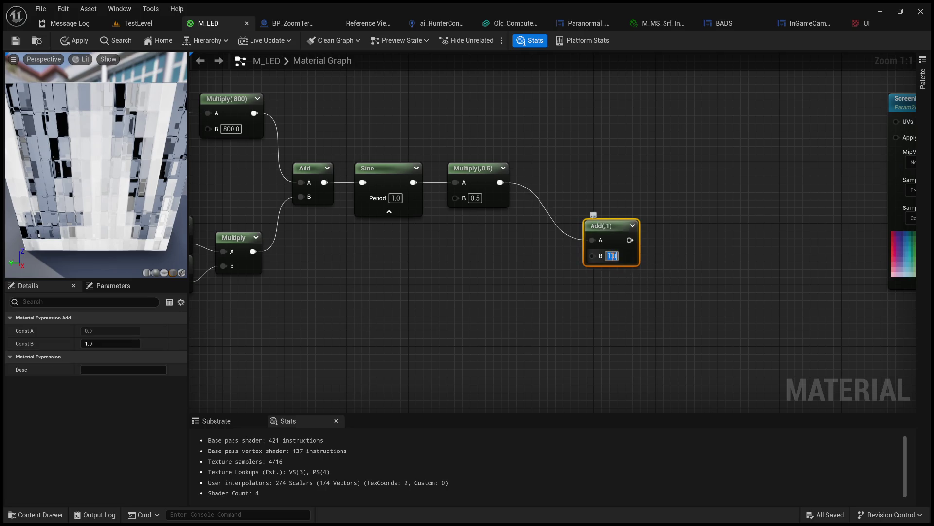
Step: Set the Add node's B to 0.5 and line it up with the Multiply
text(0.5)
key(Return)
drag(612, 220, 575, 179)
click(434, 270)
mouse_move(434, 270)
mouse_down()
mouse_move(563, 252)
mouse_move(501, 276)
mouse_up()
Step: Create a Strength scalar parameter with default 1.0, with a 1-x node above it
click(442, 324)
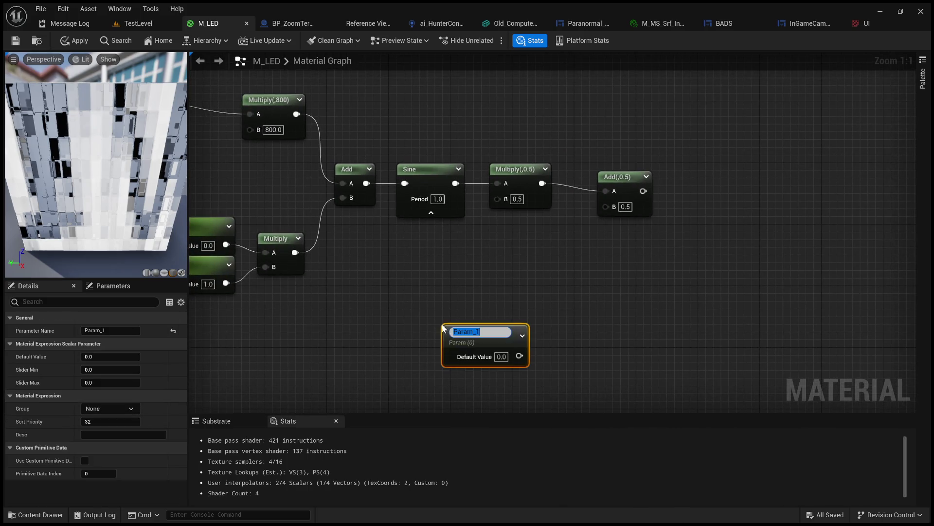
text(Streng)
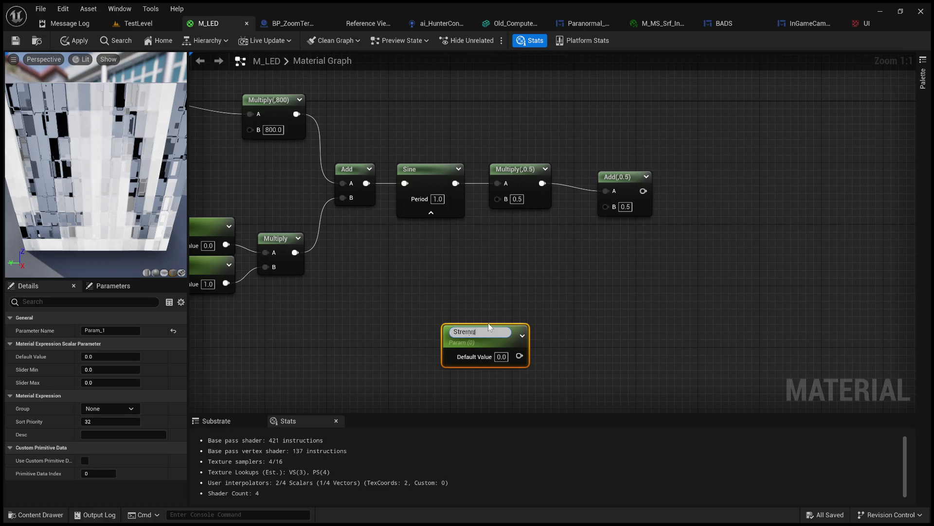
text(th)
key(Return)
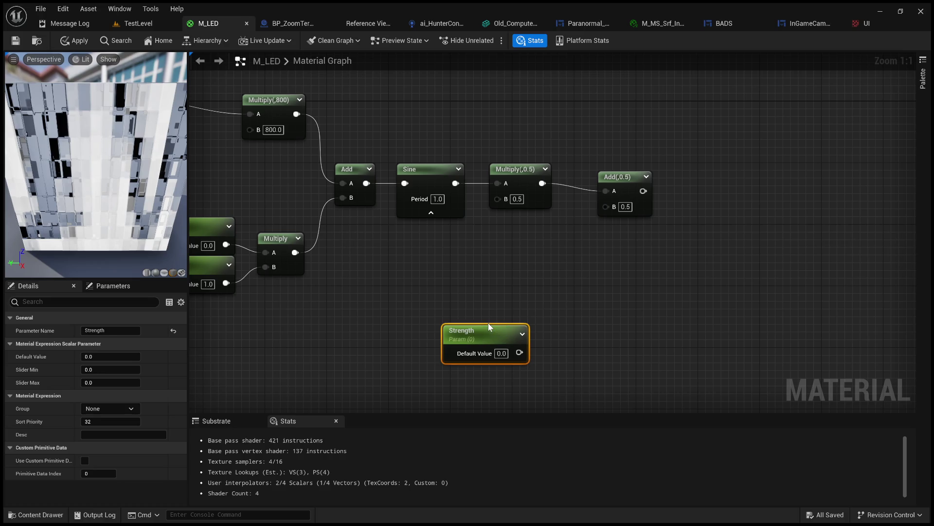
click(501, 353)
text(1)
key(Return)
click(508, 292)
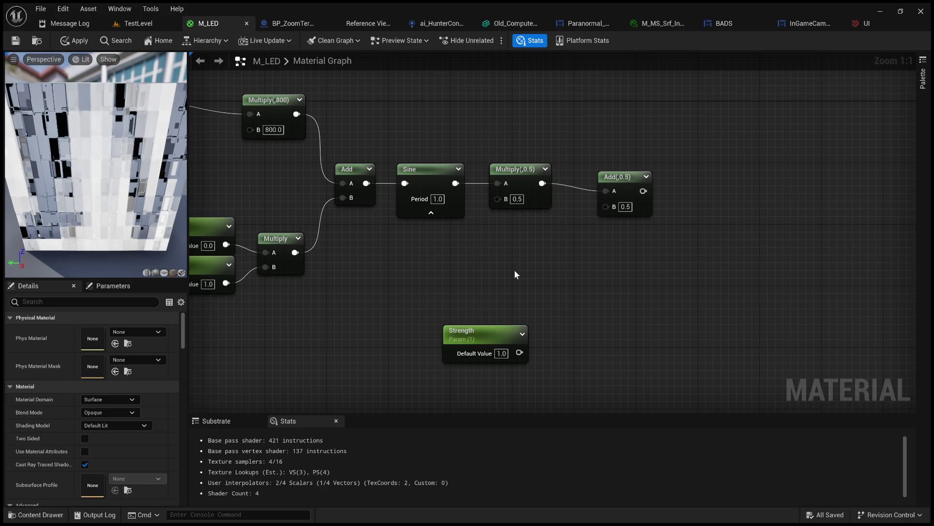
click(515, 272)
Step: Wire Strength into 1-x, feed 1-x into a new Lerp's A input, and add a Multiply from the Lerp
drag(523, 355, 523, 291)
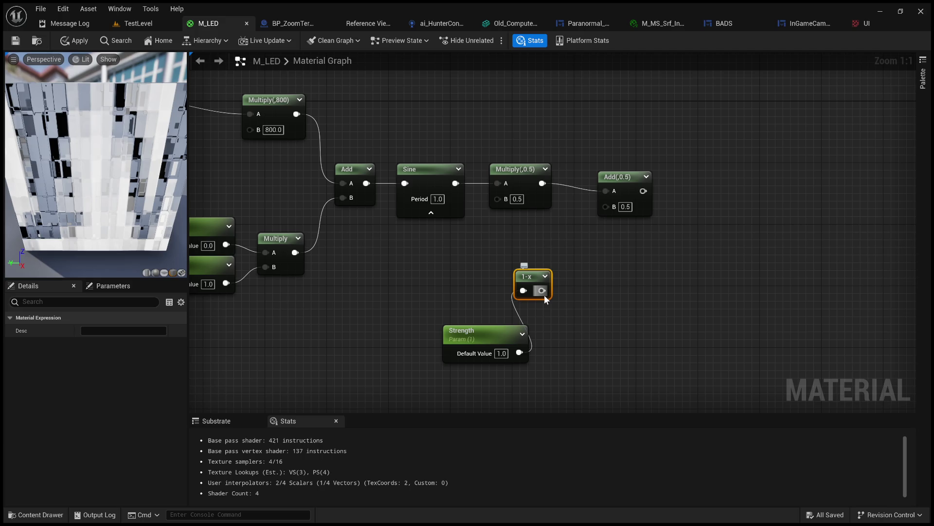
drag(544, 294, 674, 282)
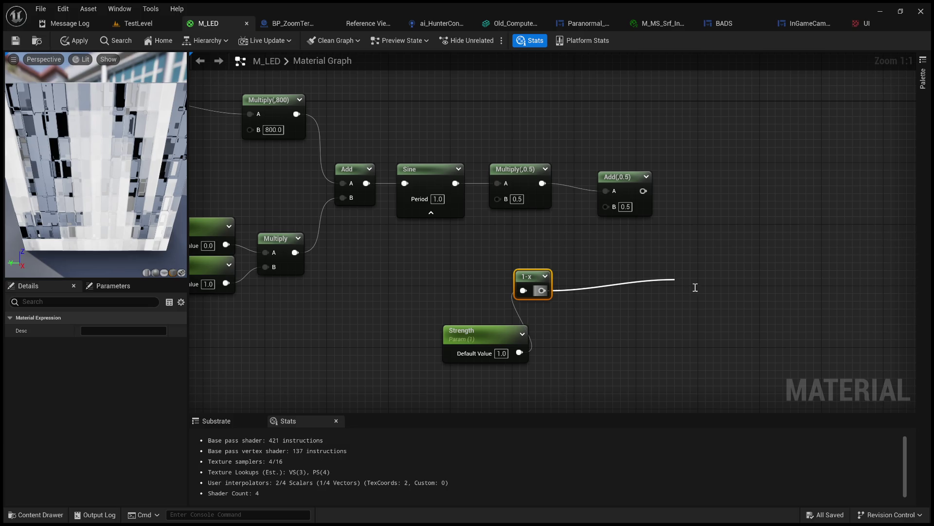
click(714, 341)
mouse_move(711, 292)
mouse_down()
mouse_move(669, 265)
mouse_move(762, 223)
mouse_move(749, 249)
mouse_up()
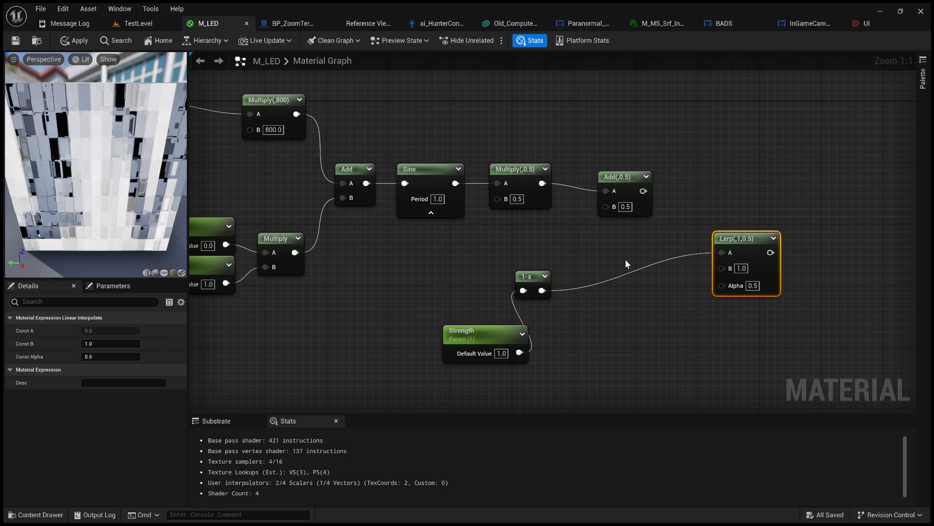
drag(628, 256, 532, 271)
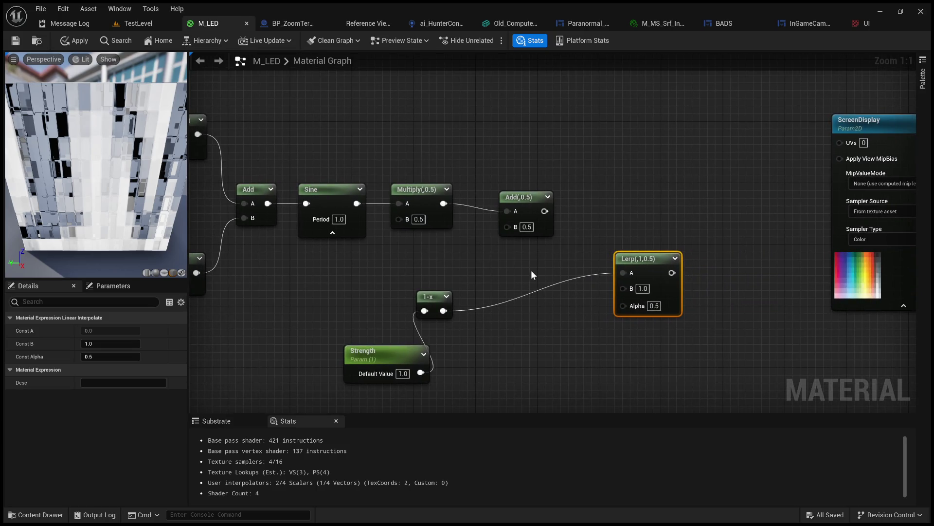
drag(430, 294, 481, 309)
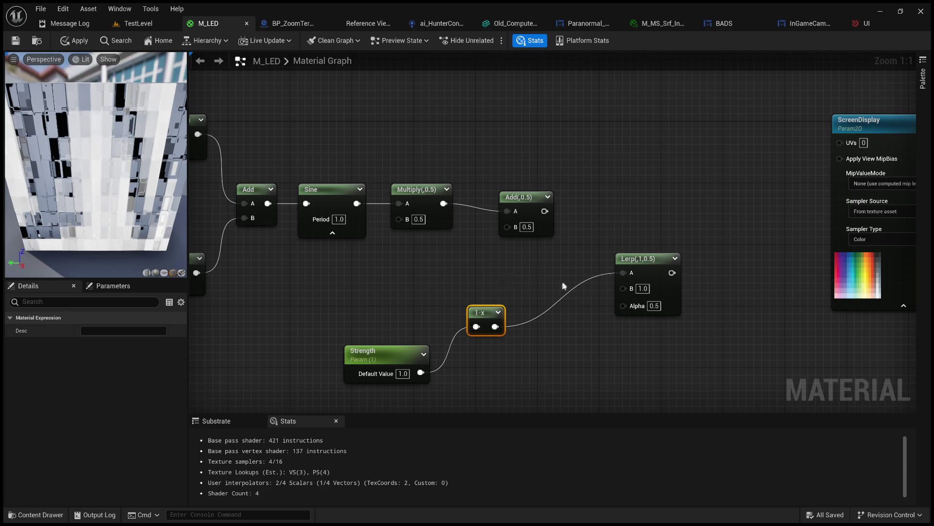
drag(563, 256, 396, 273)
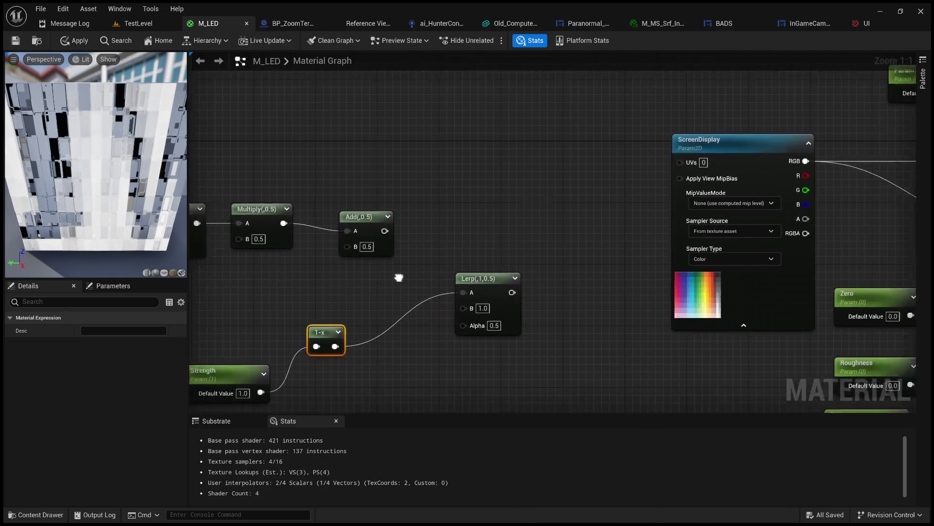
drag(507, 297, 561, 224)
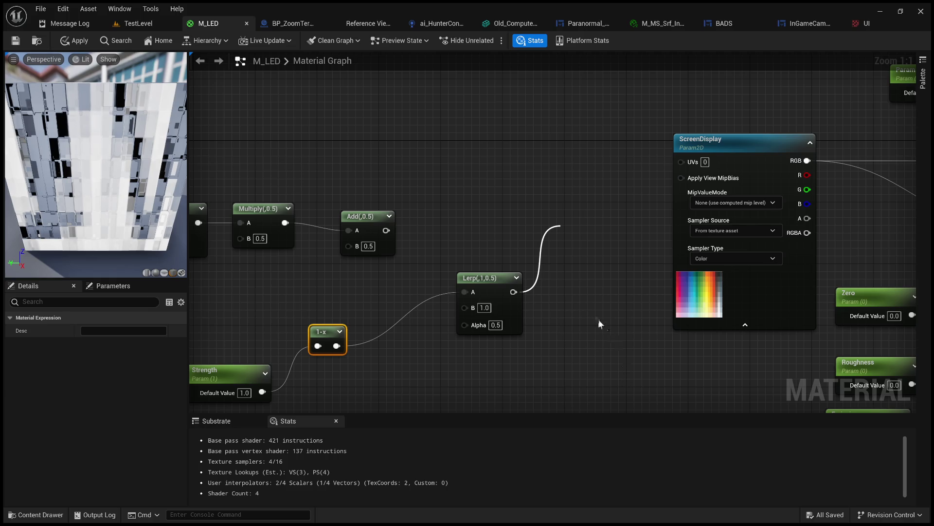
click(592, 302)
Step: Wire the Add result into the Multiply's B input and widen the material preview panel
mouse_move(386, 230)
mouse_down()
mouse_move(569, 262)
mouse_move(692, 177)
mouse_move(699, 161)
mouse_up()
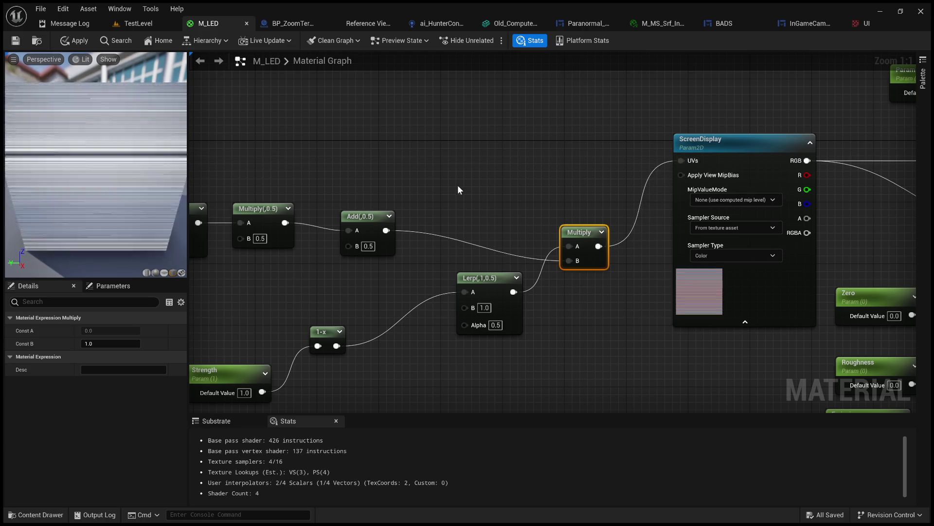
mouse_move(188, 152)
mouse_down()
mouse_move(392, 154)
mouse_move(350, 155)
mouse_up()
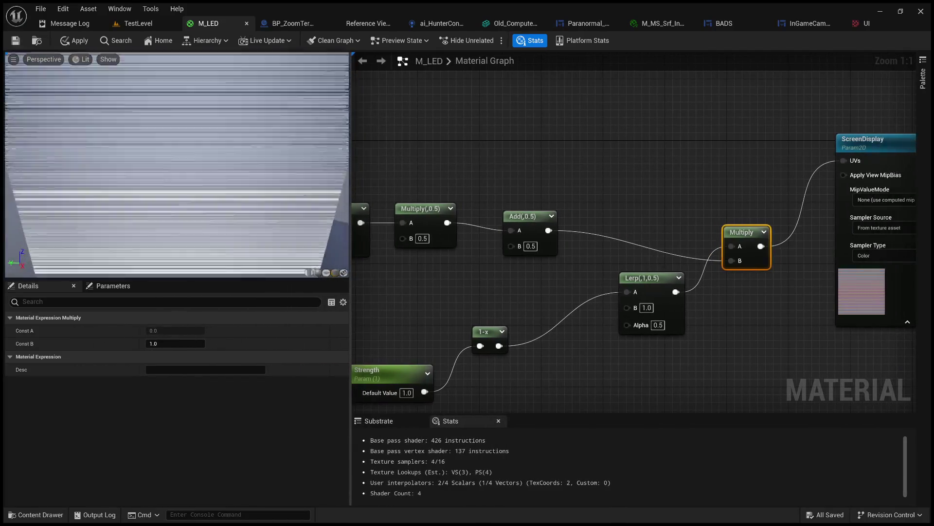
scroll(341, 253, down, 5)
mouse_move(407, 294)
mouse_down()
mouse_move(646, 271)
mouse_move(294, 268)
mouse_up()
Step: Delete the middle and leftover Noise nodes, wiring the left Noise into Base Color
mouse_move(772, 280)
mouse_down()
mouse_move(451, 279)
mouse_move(385, 298)
mouse_up()
mouse_move(640, 257)
mouse_down()
mouse_move(448, 277)
mouse_move(665, 312)
mouse_move(786, 290)
mouse_up()
scroll(455, 278, down, 2)
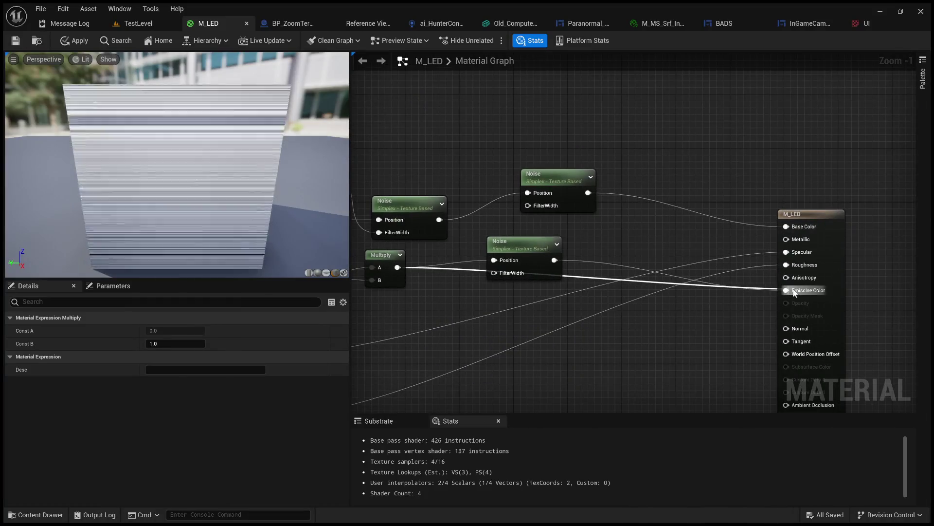
click(528, 249)
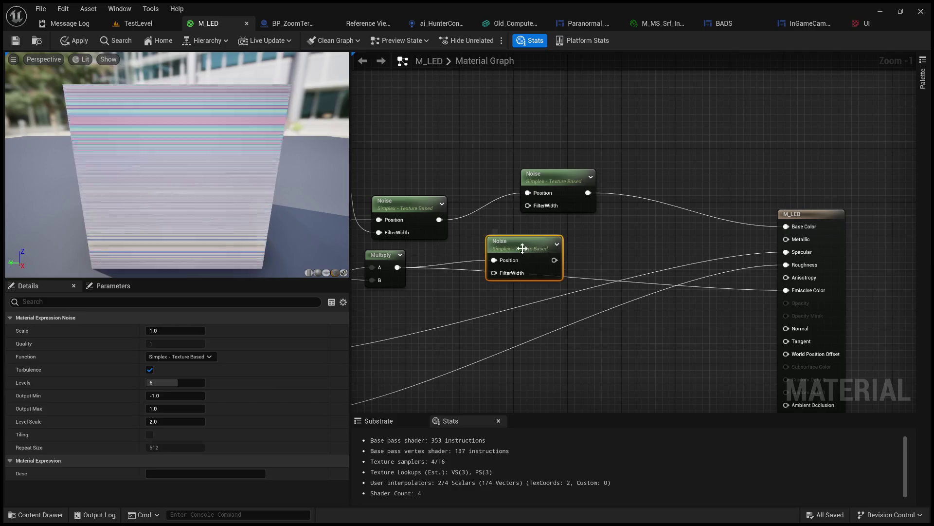
key(Delete)
mouse_move(438, 219)
mouse_down()
mouse_move(627, 244)
mouse_move(786, 226)
mouse_up()
click(575, 180)
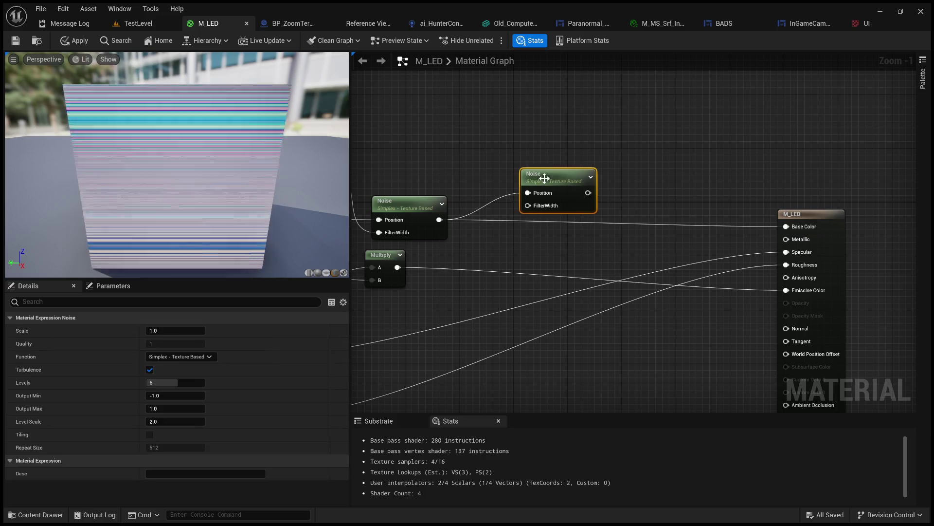
key(Delete)
mouse_move(593, 229)
mouse_down()
mouse_move(824, 192)
mouse_move(877, 219)
mouse_move(726, 307)
mouse_move(554, 272)
mouse_up()
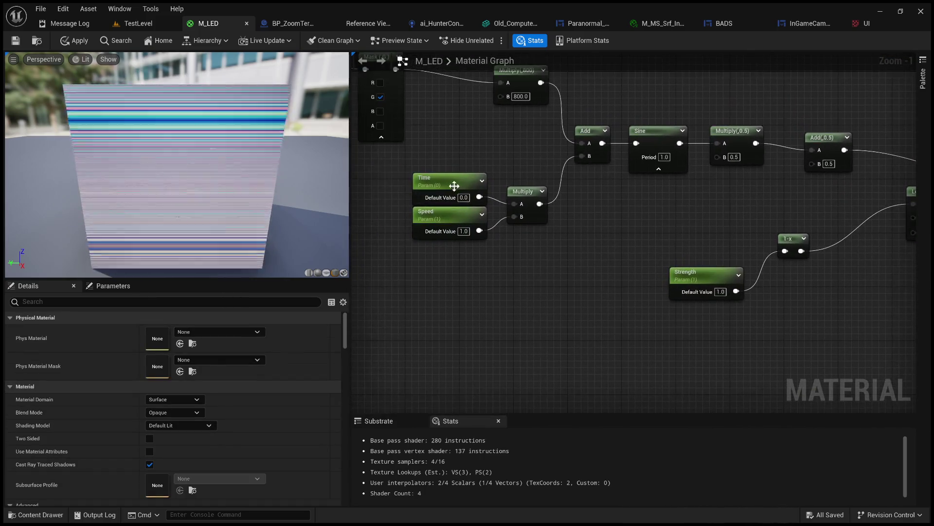
Step: Try Time default values of 1, 100 and 1000, then set it back to 0
click(450, 182)
click(165, 357)
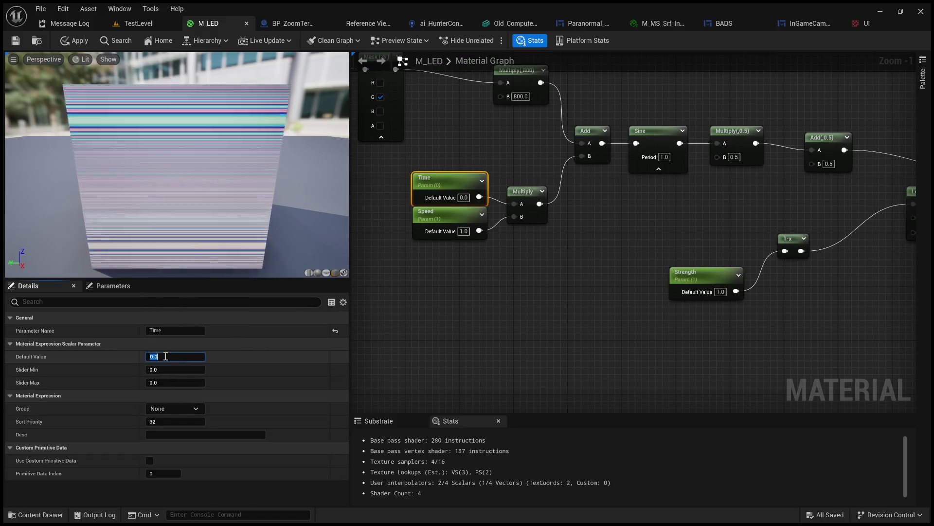
text(1)
key(Return)
text(100)
key(Return)
text(1000)
key(Return)
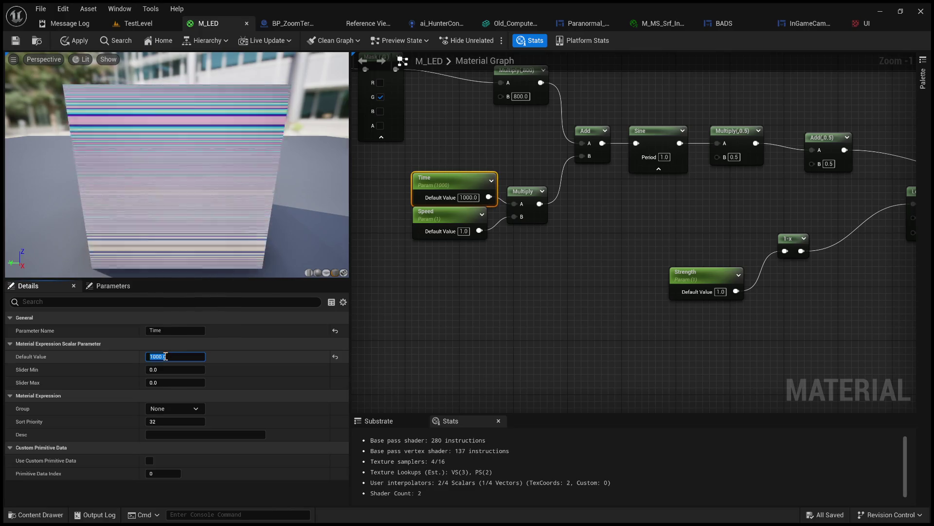
text(0)
key(Return)
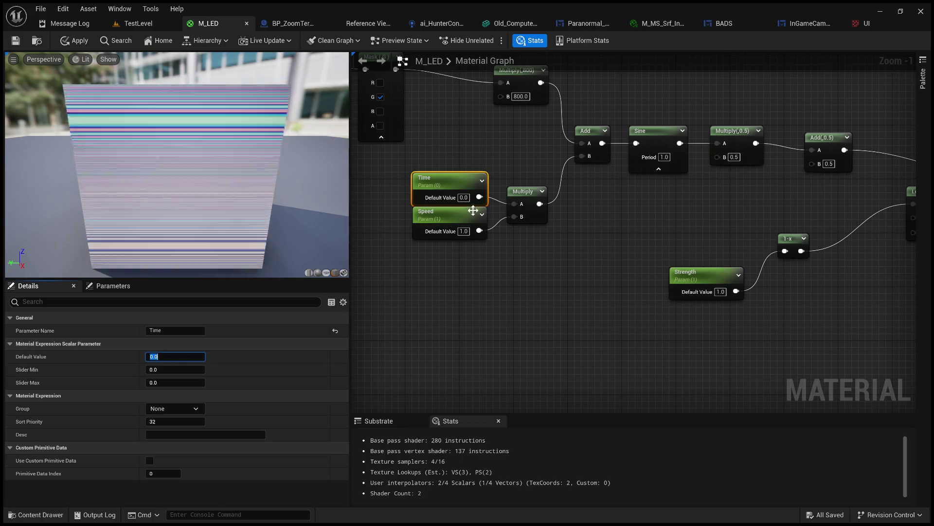
Step: Try Strength defaults of 0.5, 0.05 and 0.01, then undo back to 1.0
drag(556, 253, 428, 264)
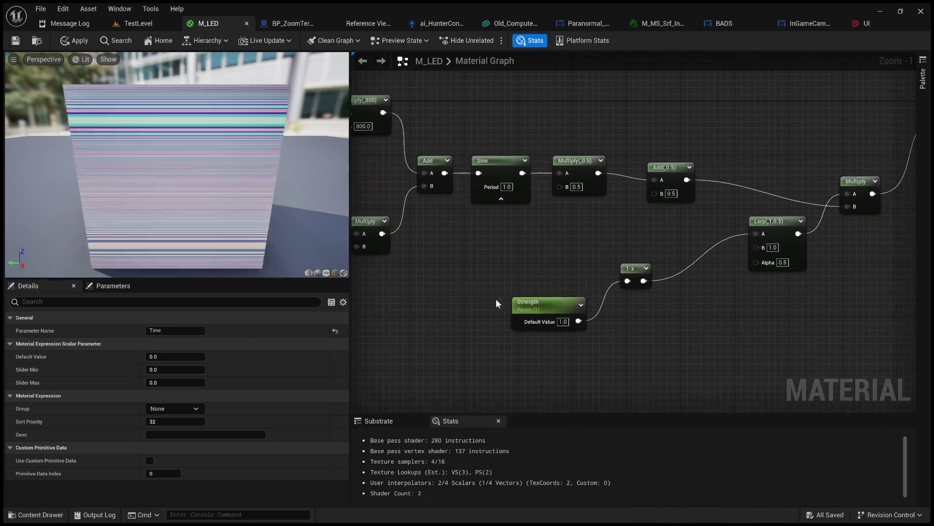
click(550, 305)
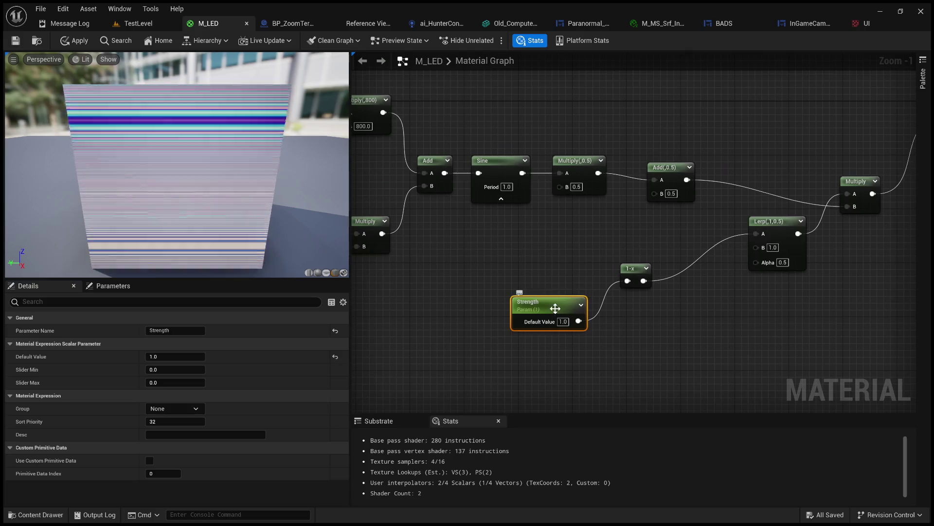
click(176, 356)
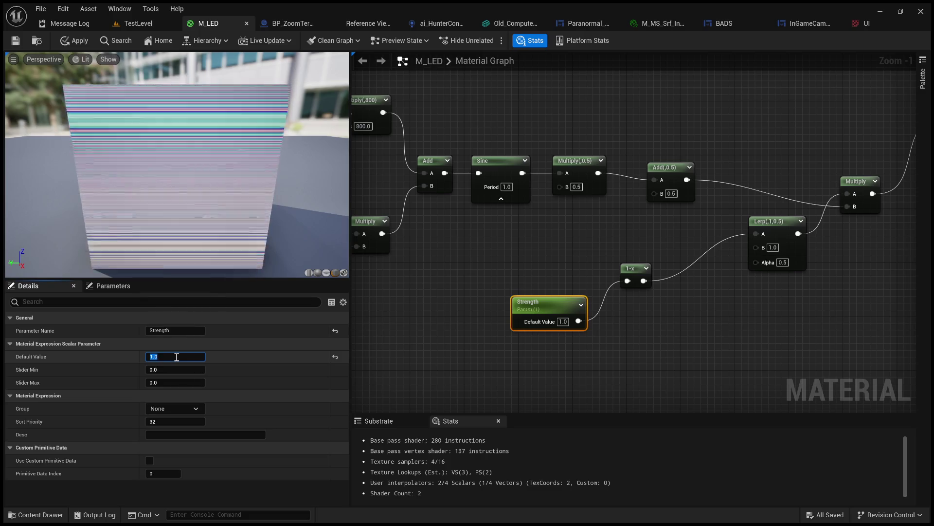
text(0.5)
key(Return)
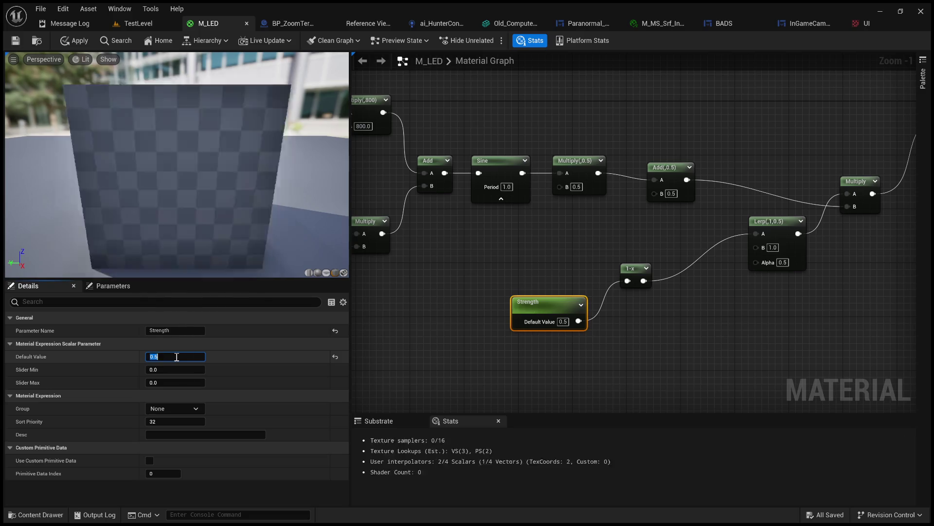
text(.)
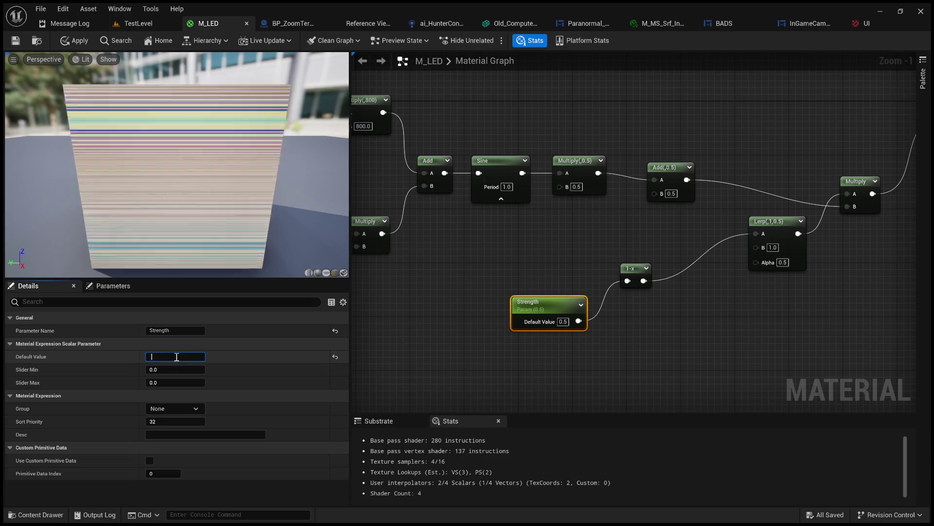
text(05)
key(Return)
text(.01)
key(Return)
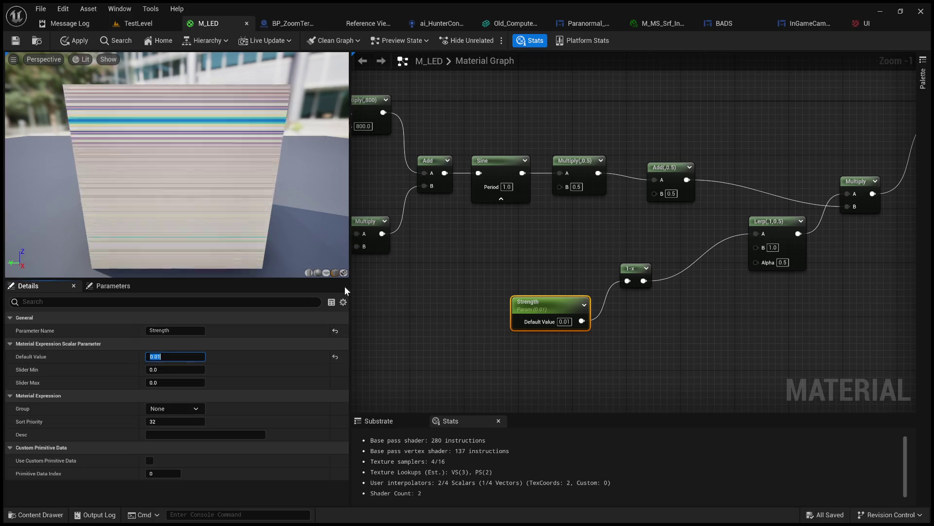
click(370, 288)
key(ctrl+z)
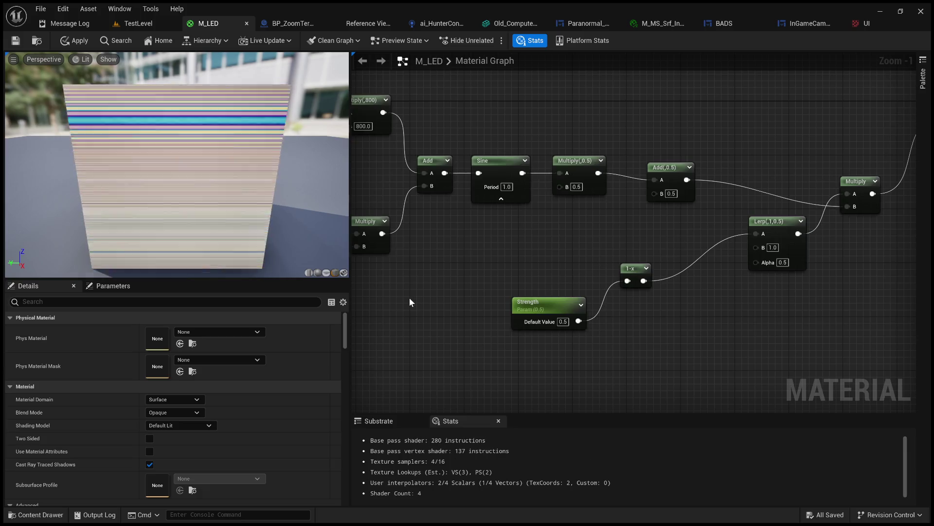
mouse_move(633, 256)
mouse_down()
mouse_move(526, 277)
mouse_move(595, 269)
mouse_move(590, 252)
mouse_move(747, 268)
mouse_up()
Step: Change the scanline Multiply's B value from 800 to 100, then 200, and apply the material
mouse_move(665, 281)
mouse_down()
mouse_move(592, 306)
mouse_move(849, 342)
mouse_move(653, 334)
mouse_move(544, 264)
mouse_up()
click(555, 216)
text(100)
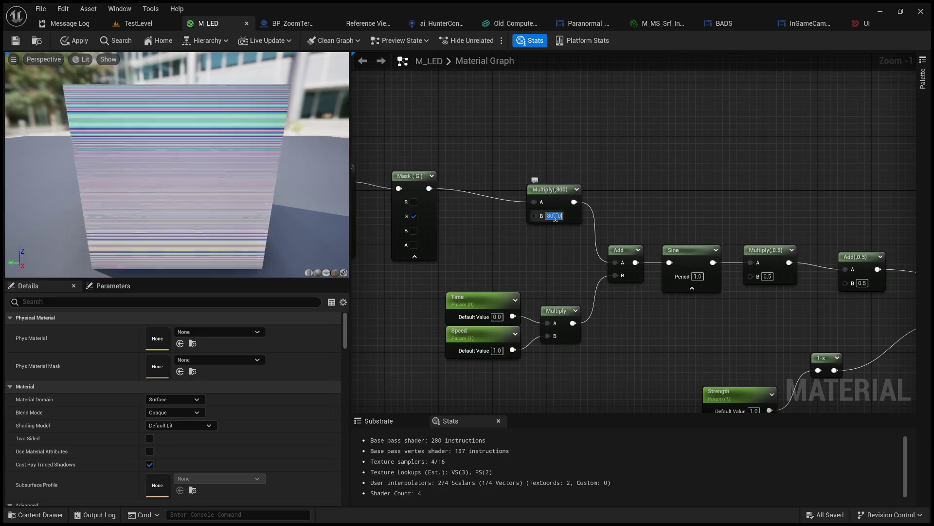
key(Return)
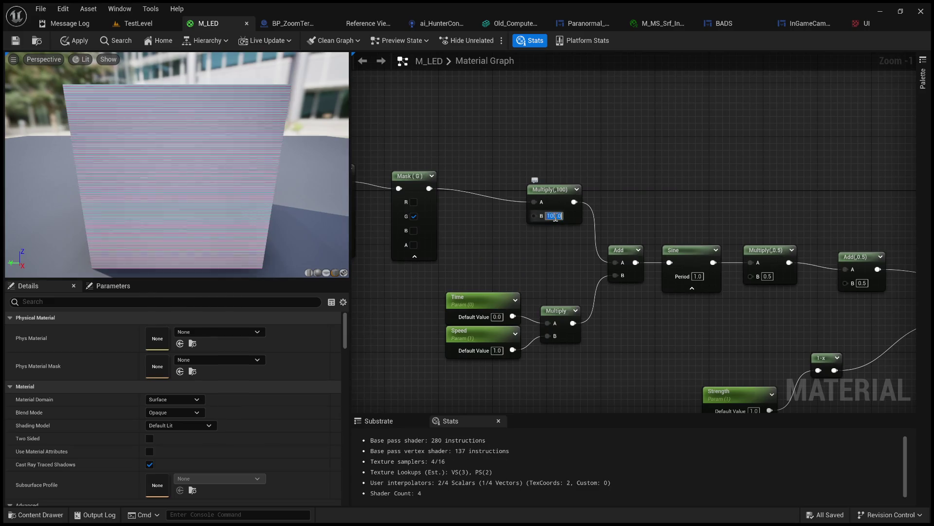
scroll(229, 180, up, 5)
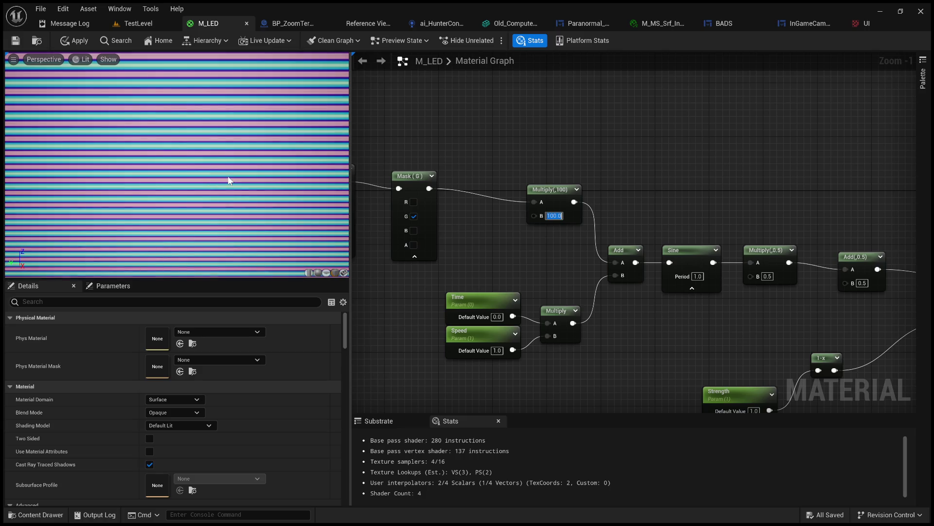
scroll(229, 185, down, 5)
scroll(232, 199, up, 4)
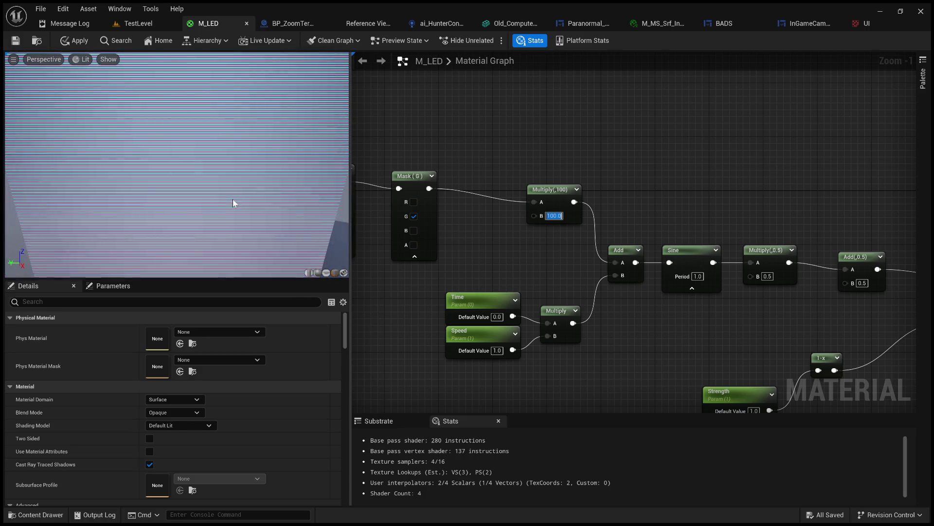
text(200)
key(Return)
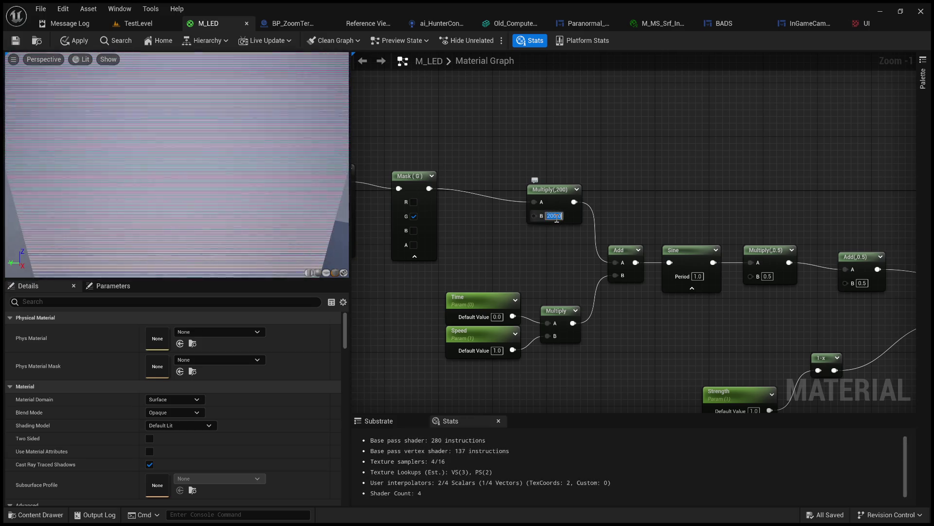
click(78, 40)
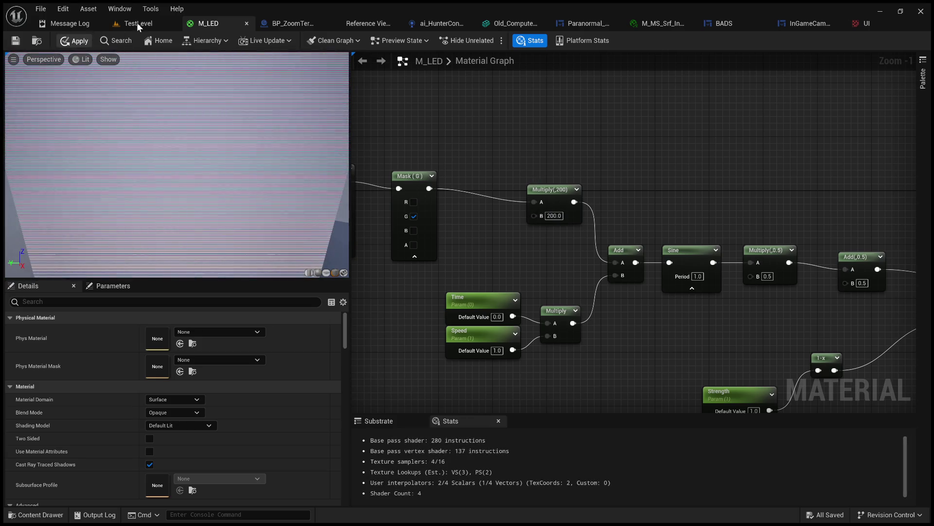
Step: Play-test TestLevel to view the LED screens, then go back to the M_LED graph
click(137, 22)
mouse_move(361, 121)
mouse_down()
mouse_move(362, 146)
mouse_move(331, 185)
mouse_move(331, 163)
mouse_up()
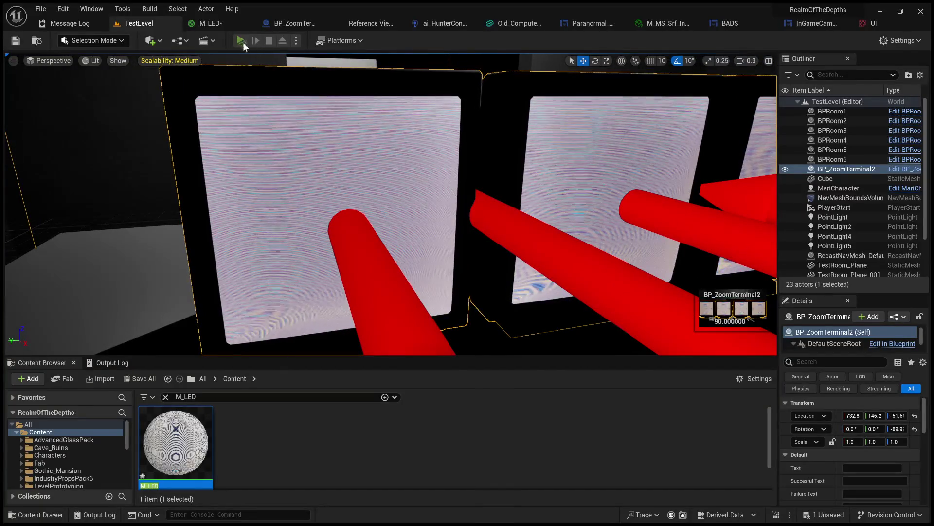
click(243, 43)
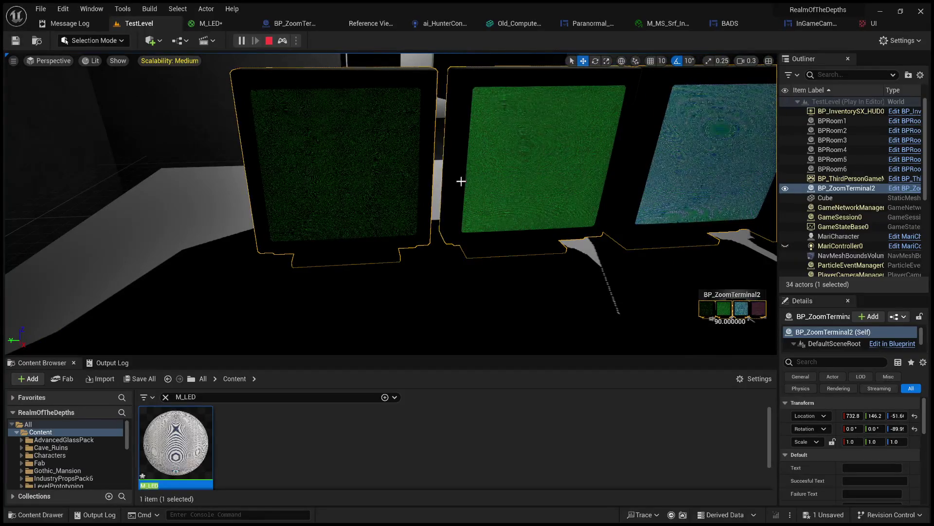
click(268, 41)
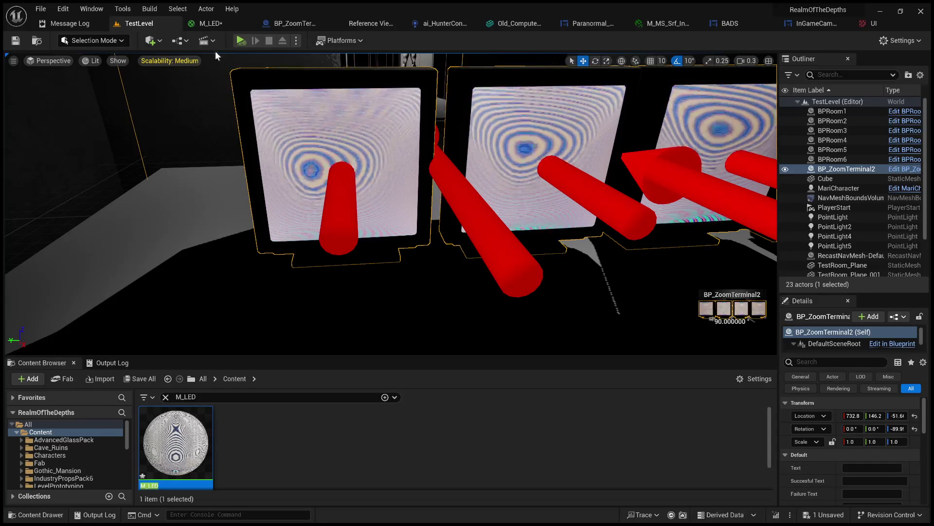
click(208, 24)
mouse_move(476, 173)
mouse_down()
mouse_move(501, 136)
mouse_move(492, 160)
mouse_up()
Step: Try scanline multiplier values 50, 10 and 0, settling on 10
click(565, 213)
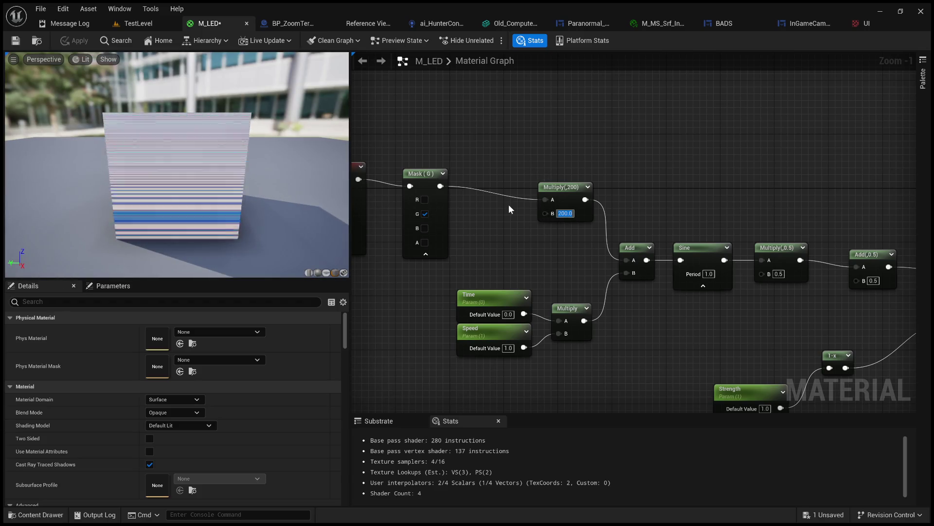
text(50)
key(Return)
text(10)
key(Return)
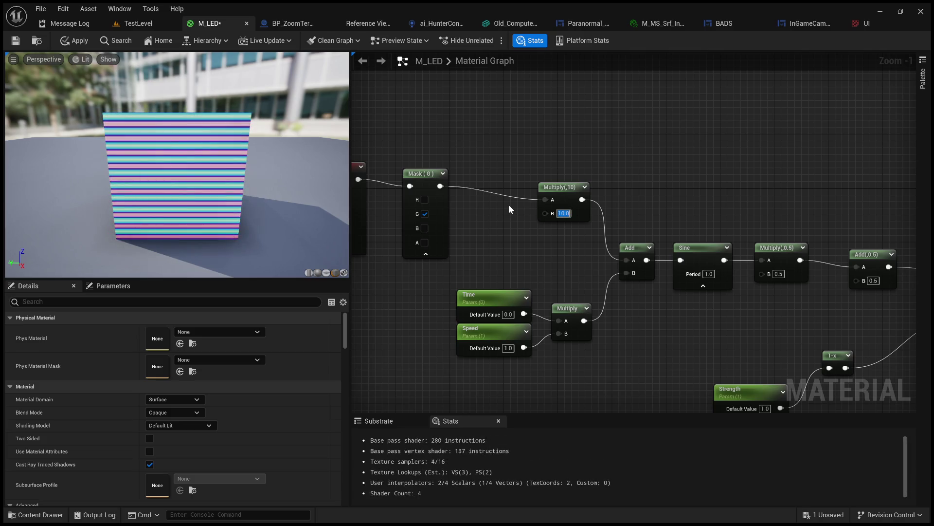
text(0)
key(Return)
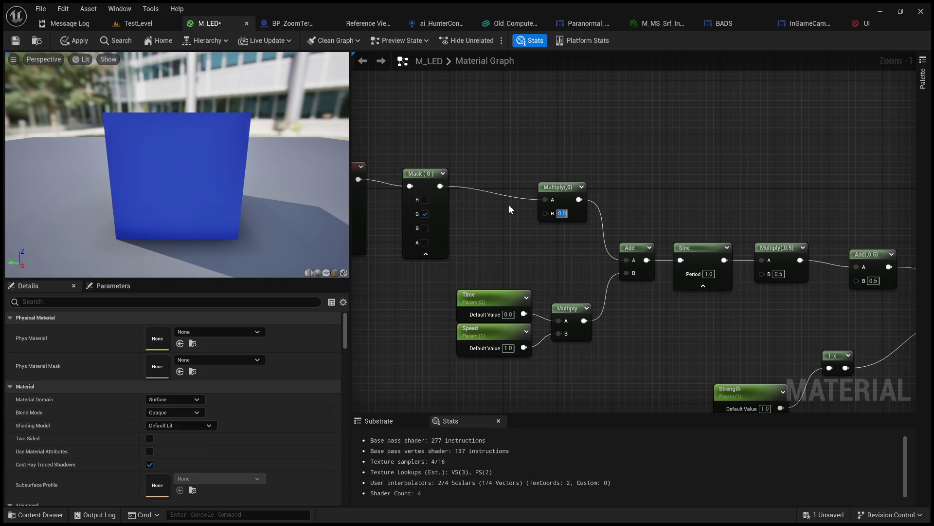
text(10)
key(Return)
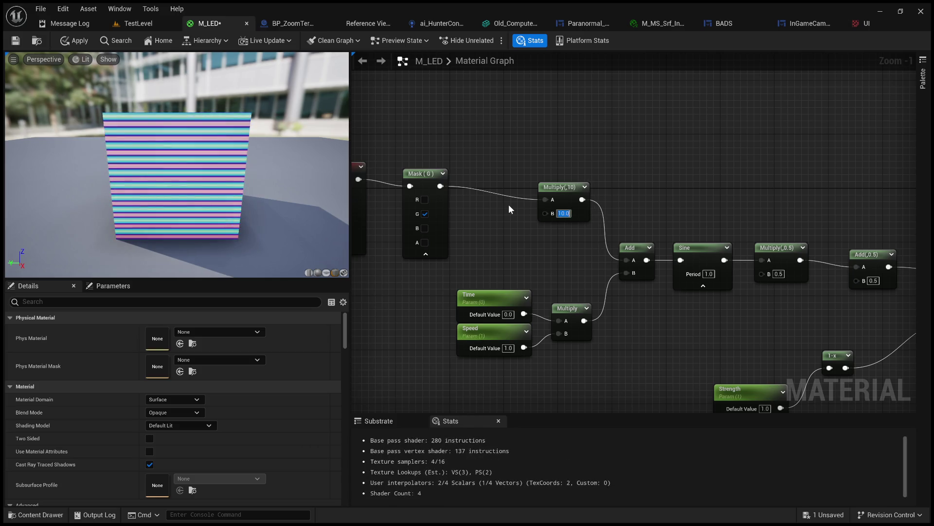
Step: Test TexCoord UTiling 100 and VTiling 10, then return both to 1
drag(340, 243, 463, 244)
scroll(477, 194, up, 1)
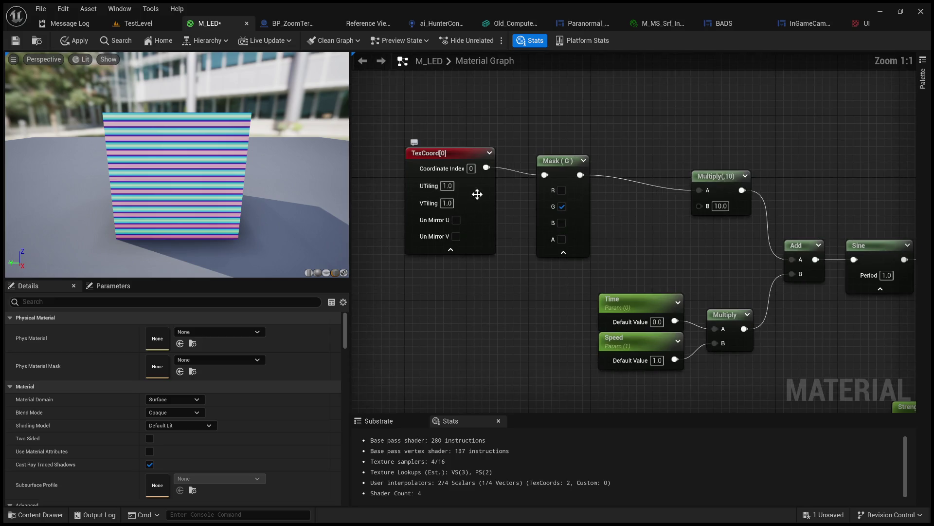
click(446, 186)
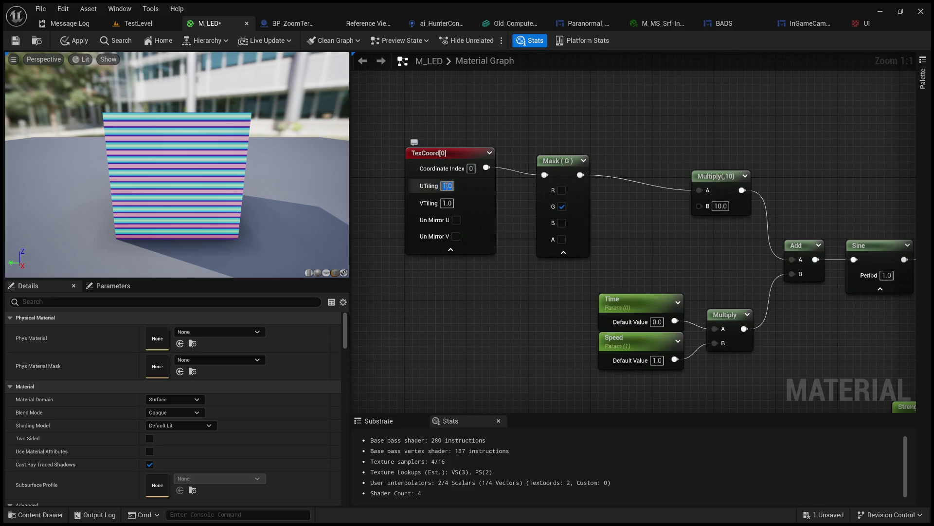
text(100)
key(Return)
text(1)
key(Return)
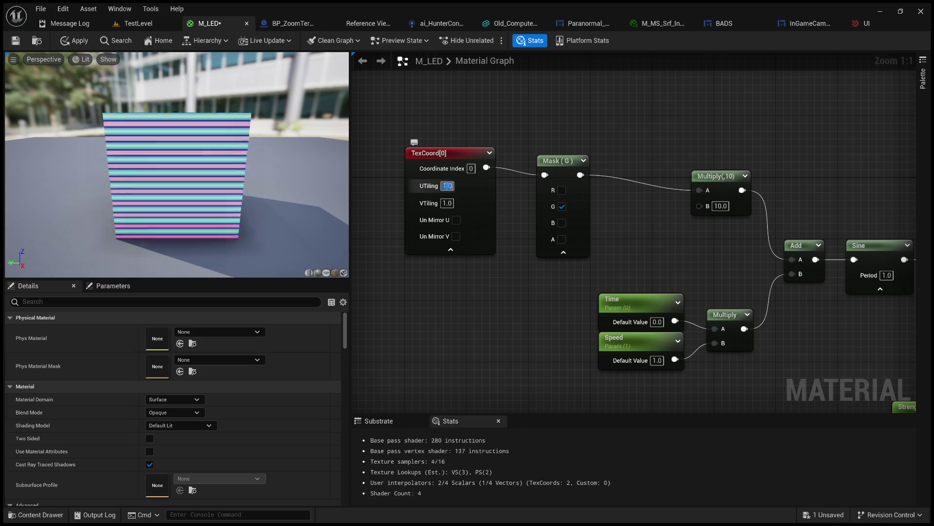
click(448, 203)
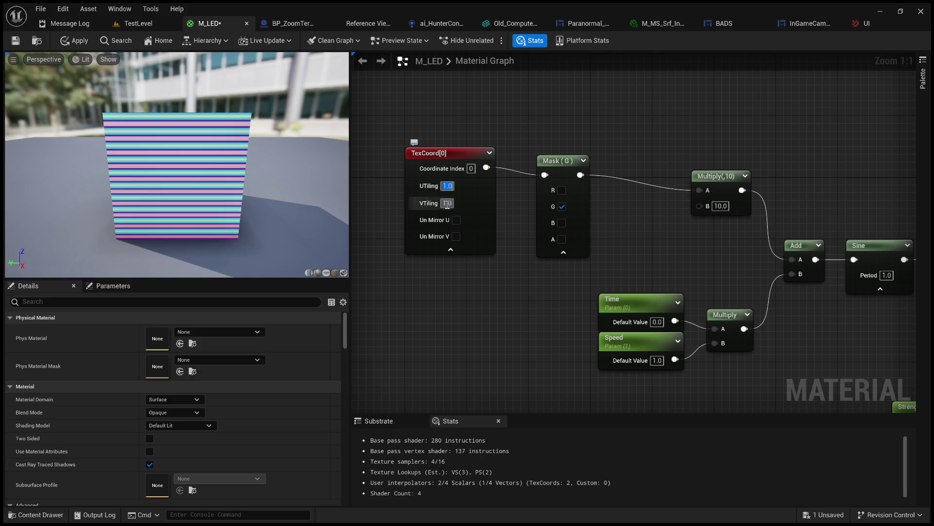
text(10)
key(Return)
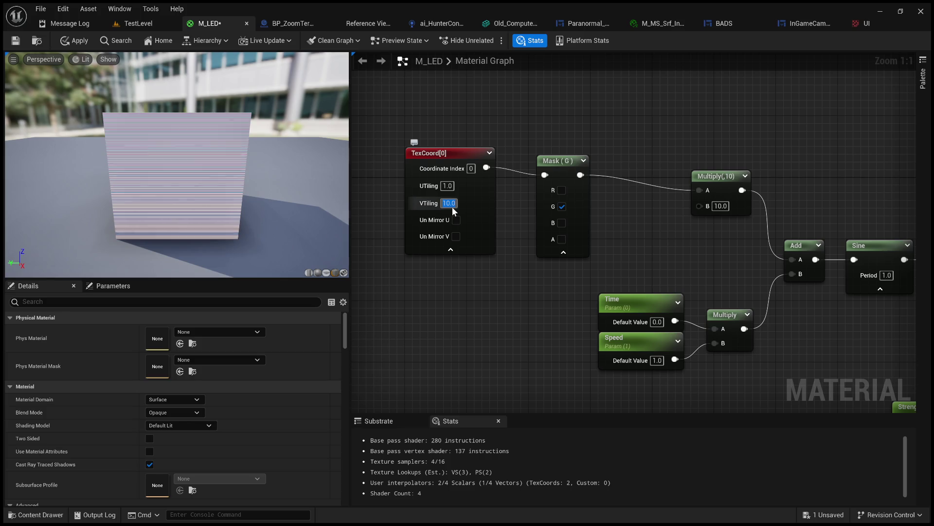
text(1)
key(Return)
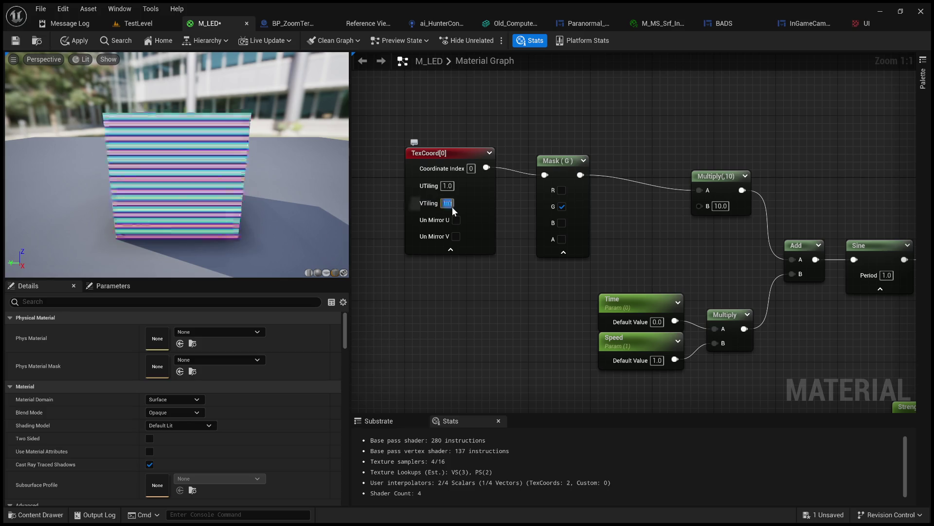
Step: Try U tiling 0 and 0.5 and V tiling 0.1, keeping 1.0, then enable the Mask's R channel
scroll(161, 168, up, 5)
click(449, 185)
text(0)
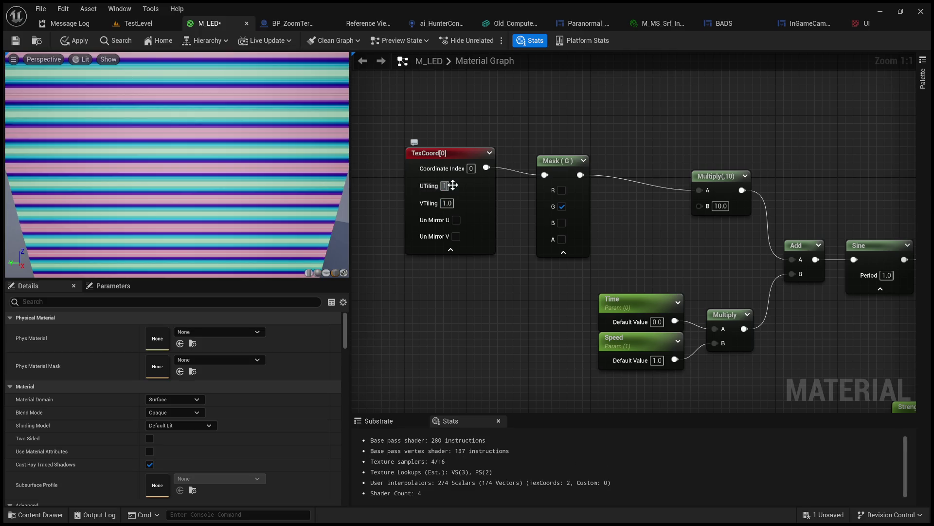
key(Escape)
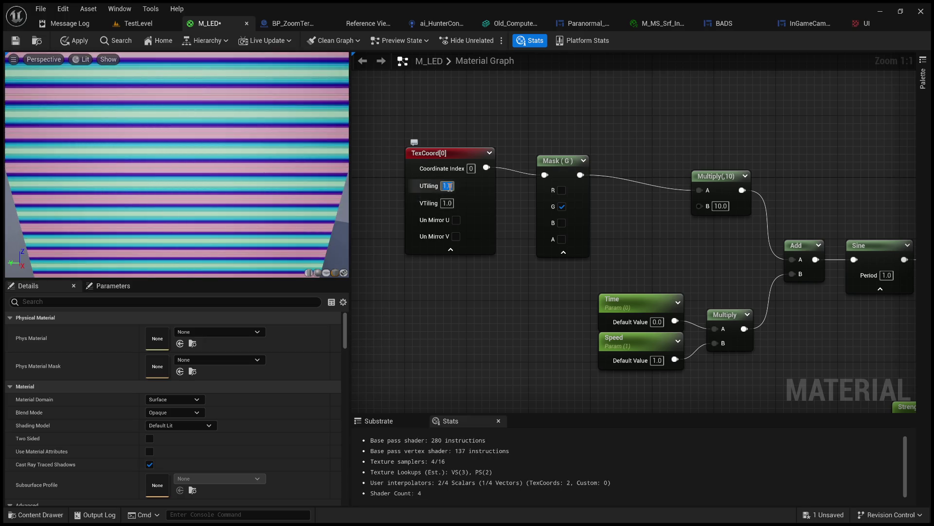
text(0.5)
key(Escape)
click(448, 204)
text(0.5)
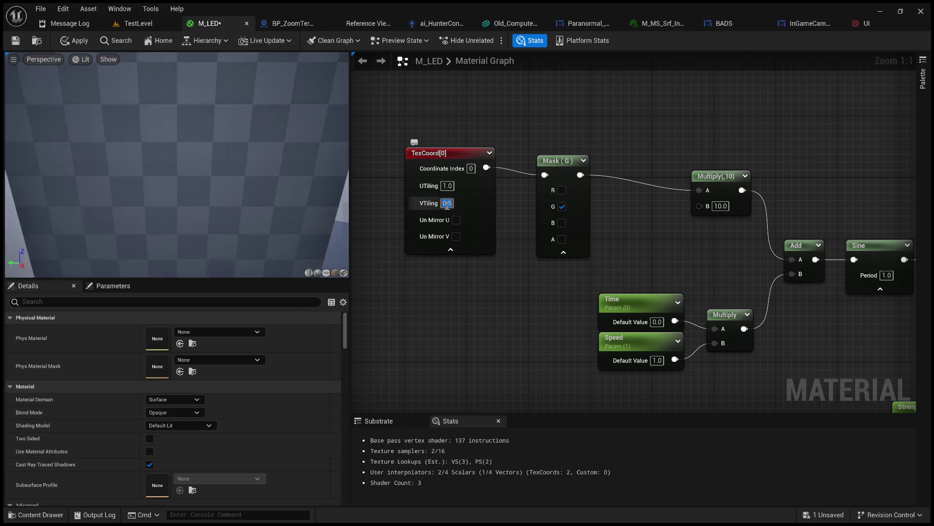
text(0.1)
key(Return)
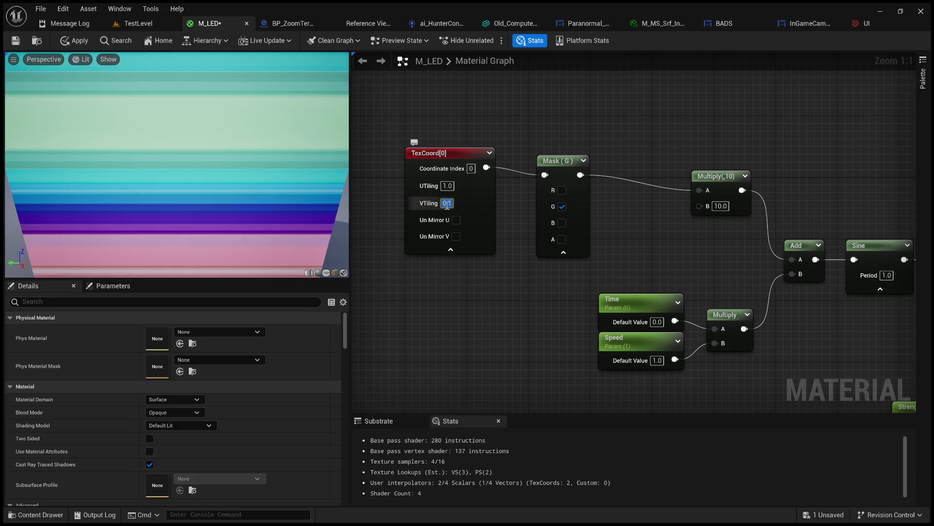
text(1)
key(Return)
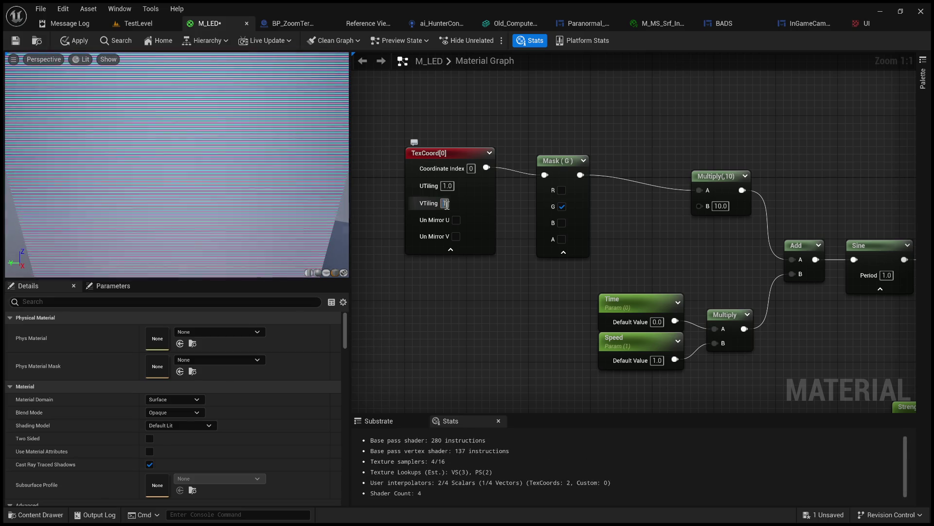
click(447, 204)
click(562, 190)
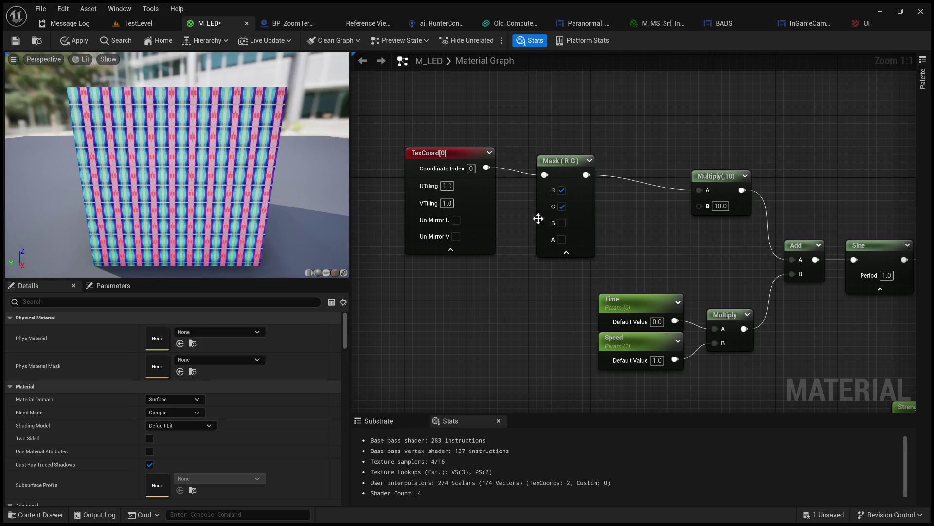
click(562, 223)
click(562, 223)
click(562, 206)
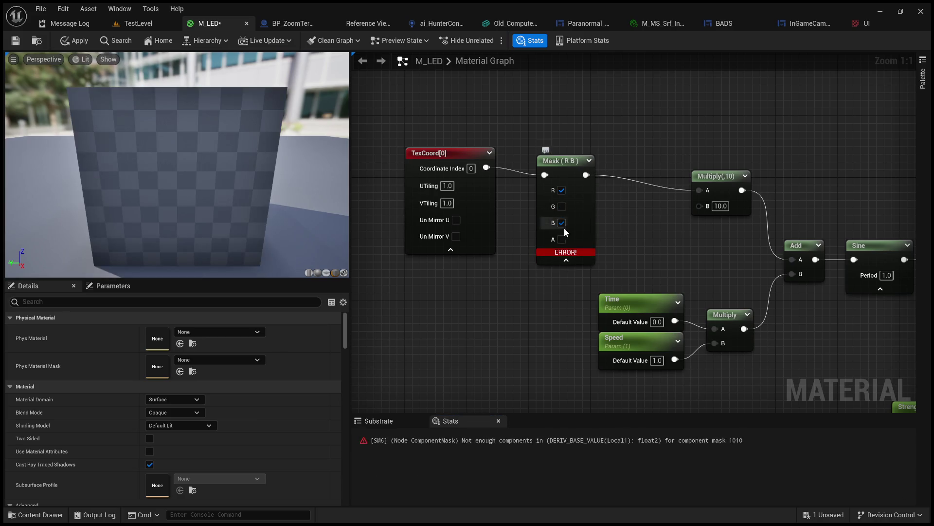
click(562, 239)
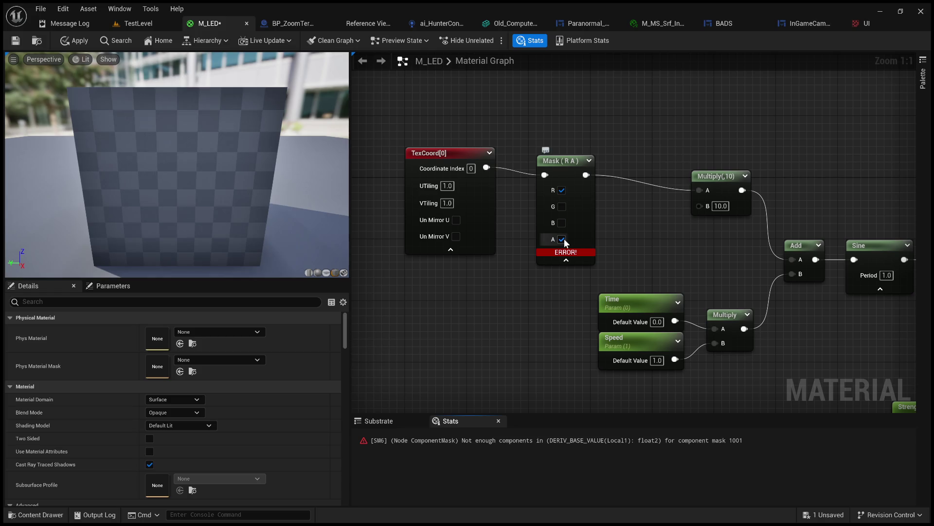
click(562, 239)
click(562, 207)
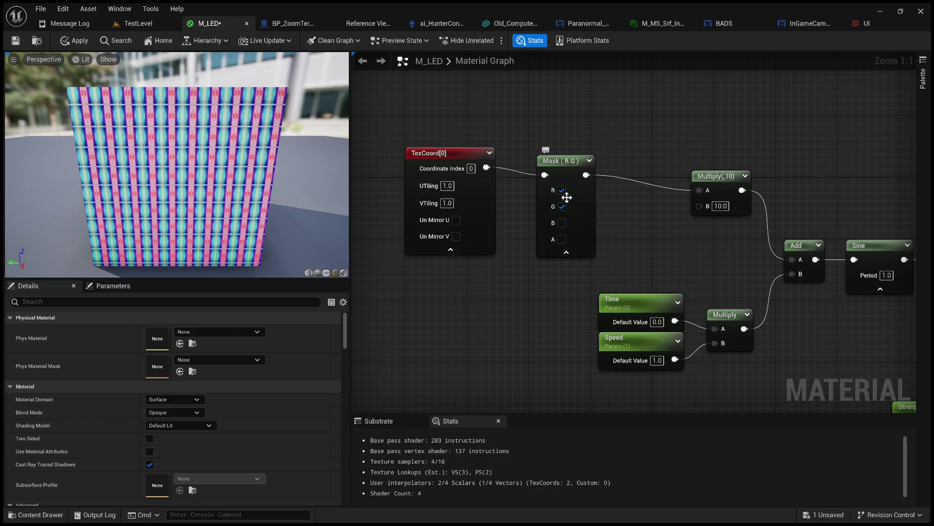
click(563, 190)
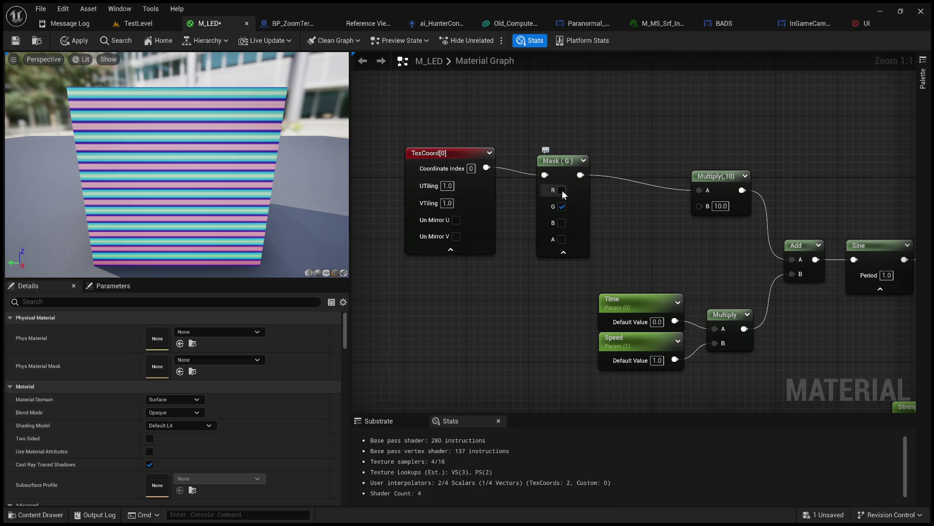
click(562, 190)
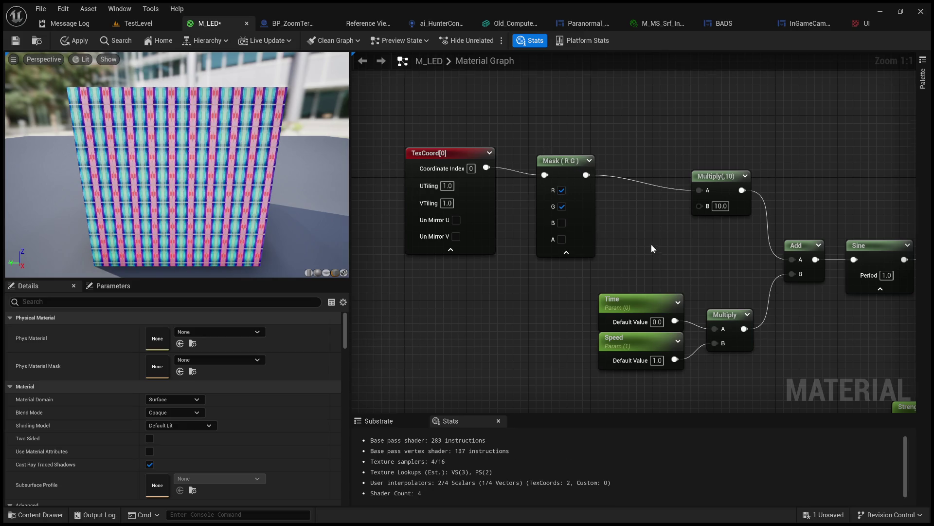
drag(652, 249, 555, 245)
double_click(624, 203)
text(1)
key(Return)
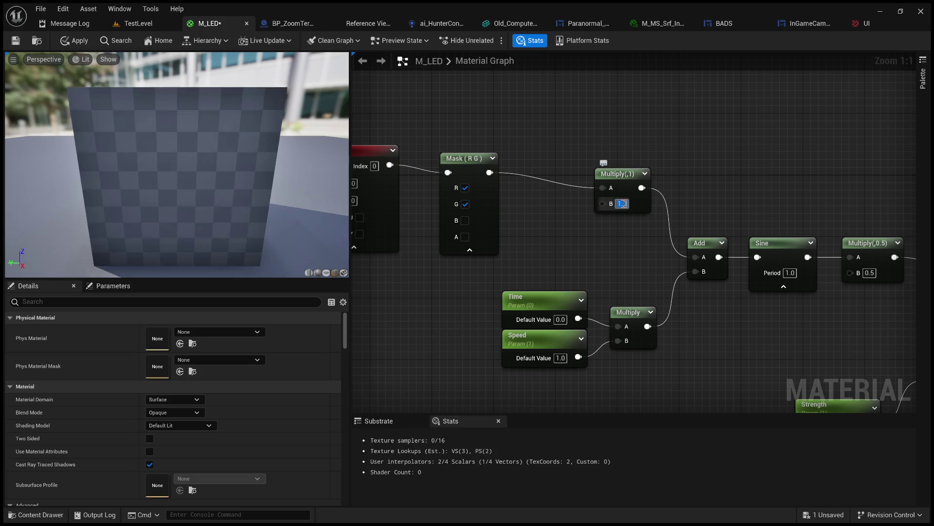
text(10)
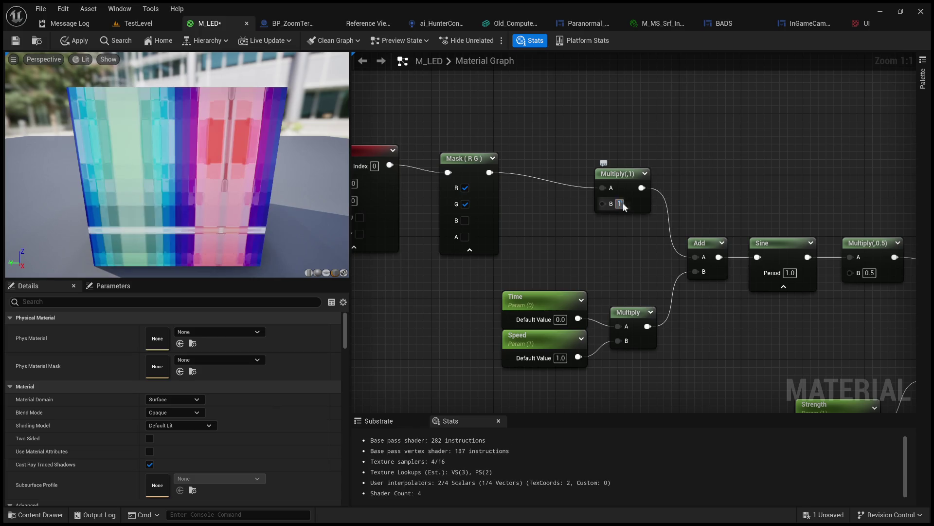
key(Return)
text(100)
key(Return)
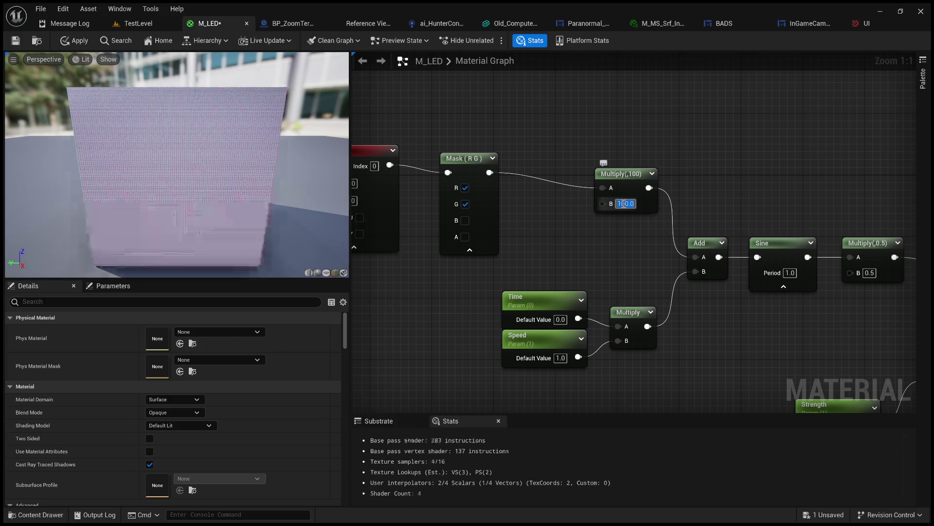
text(10)
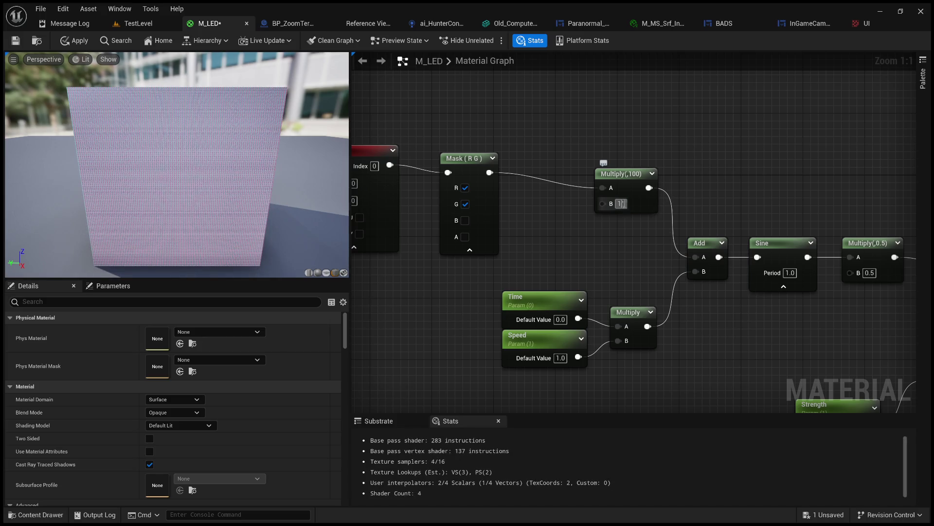
key(Return)
click(465, 188)
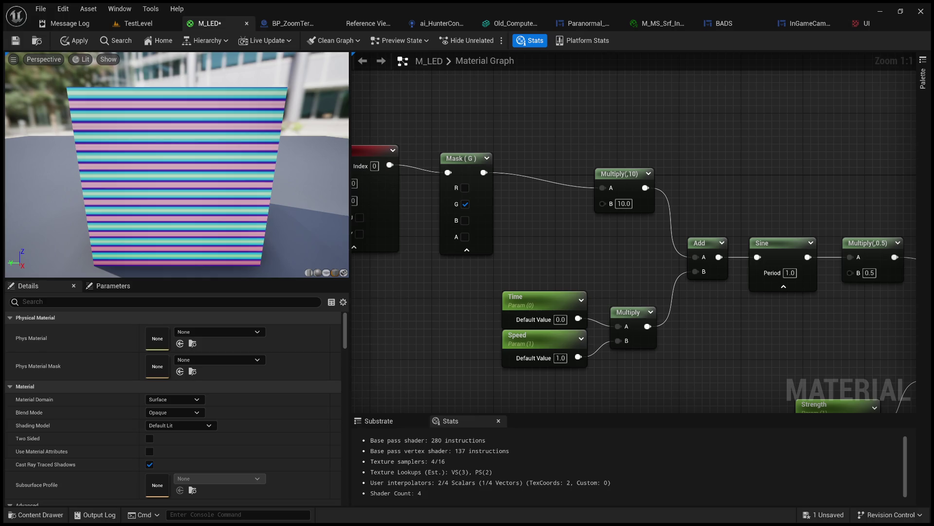
mouse_move(575, 235)
mouse_down()
mouse_move(557, 267)
mouse_move(544, 249)
mouse_up()
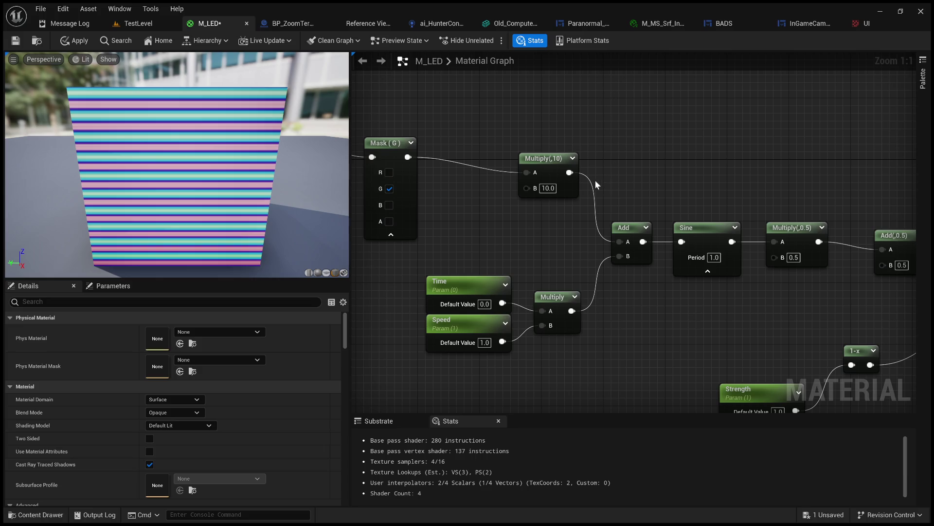
Step: Show the Sine, Multiply, Add and Strength nodes and select the Time parameter node
mouse_move(689, 194)
mouse_down()
mouse_move(528, 163)
mouse_move(370, 175)
mouse_move(617, 179)
mouse_move(682, 133)
mouse_move(710, 144)
mouse_up()
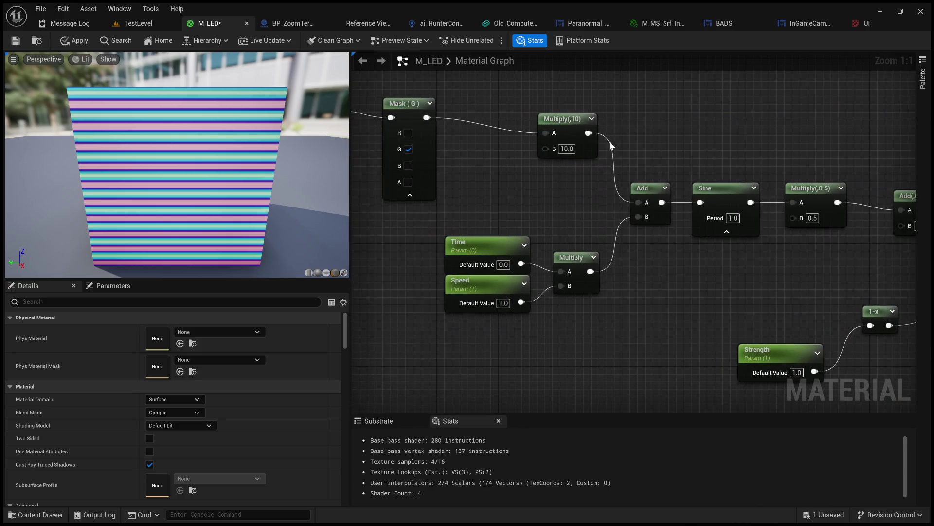
drag(618, 181, 567, 185)
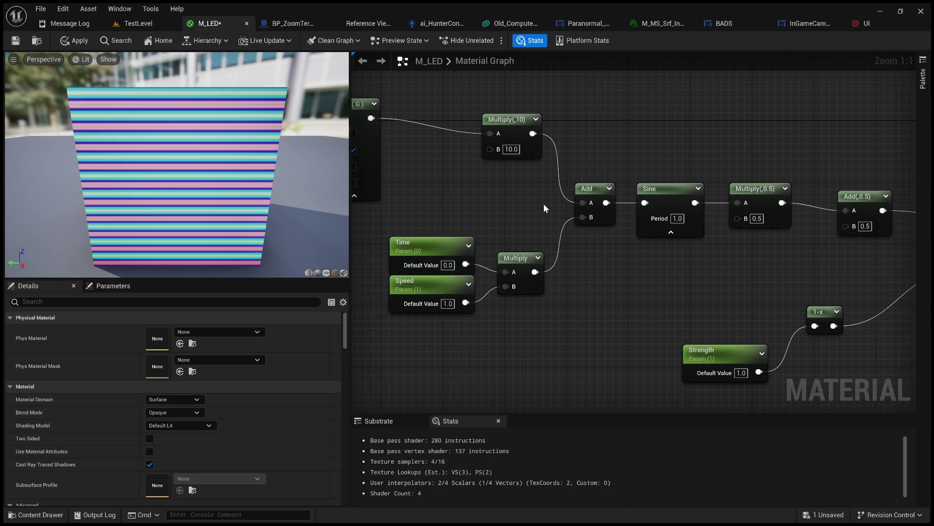
click(449, 265)
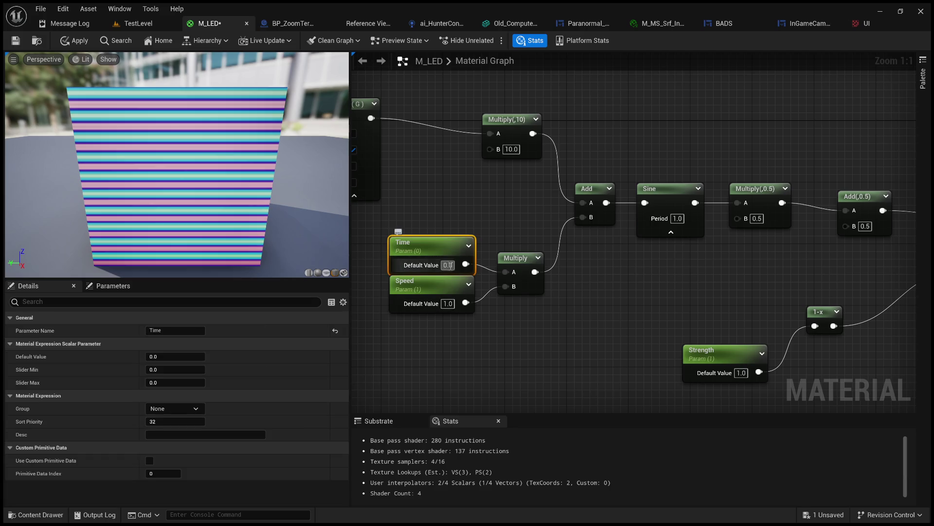
Step: Set the Time parameter's default value to 1.0
text(1)
key(BackSpace)
text(2)
key(Return)
Step: Compare scanline multipliers of 800 and 100 while moving the preview camera around the cube
drag(512, 154, 607, 188)
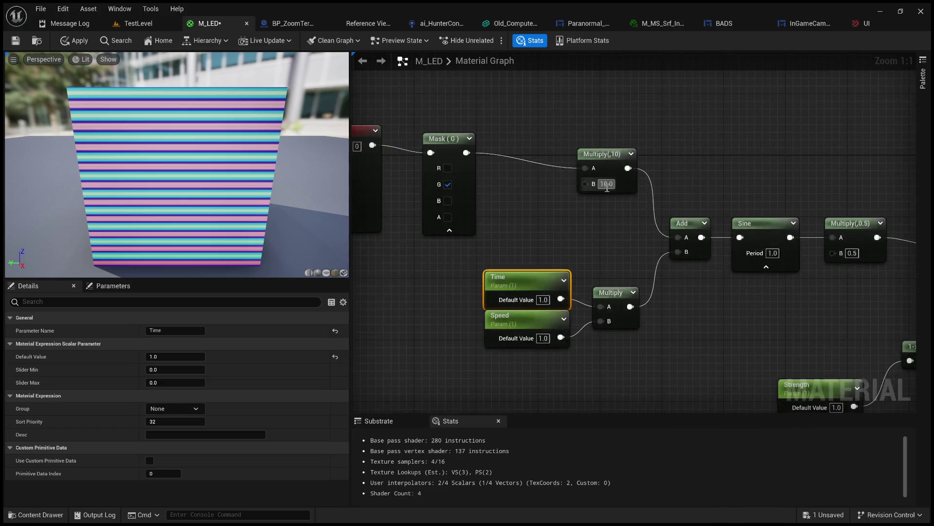
text(800)
key(Return)
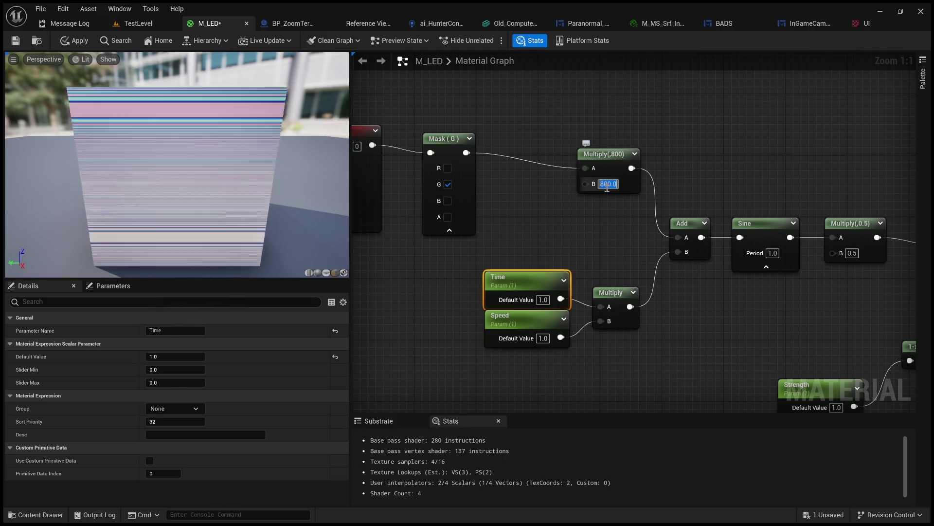
text(100)
key(Return)
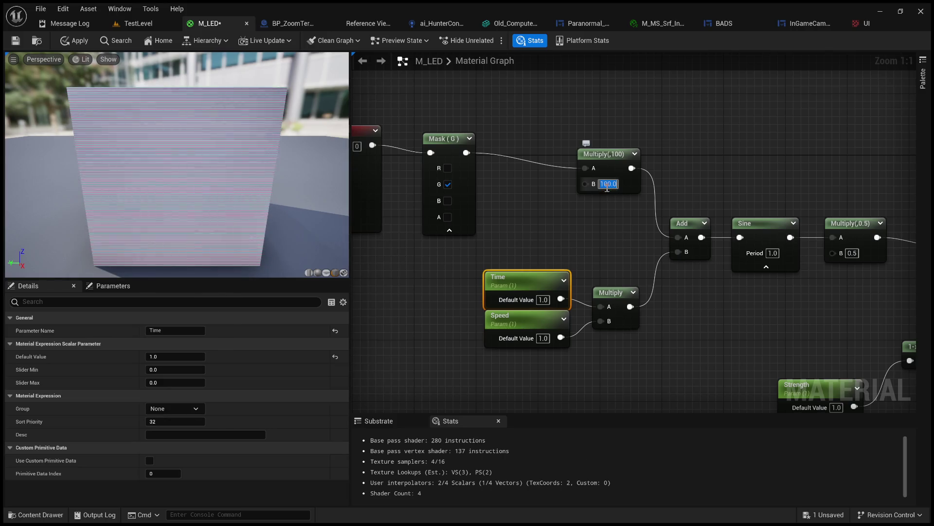
mouse_move(331, 219)
mouse_down()
mouse_move(331, 185)
mouse_move(331, 214)
mouse_up()
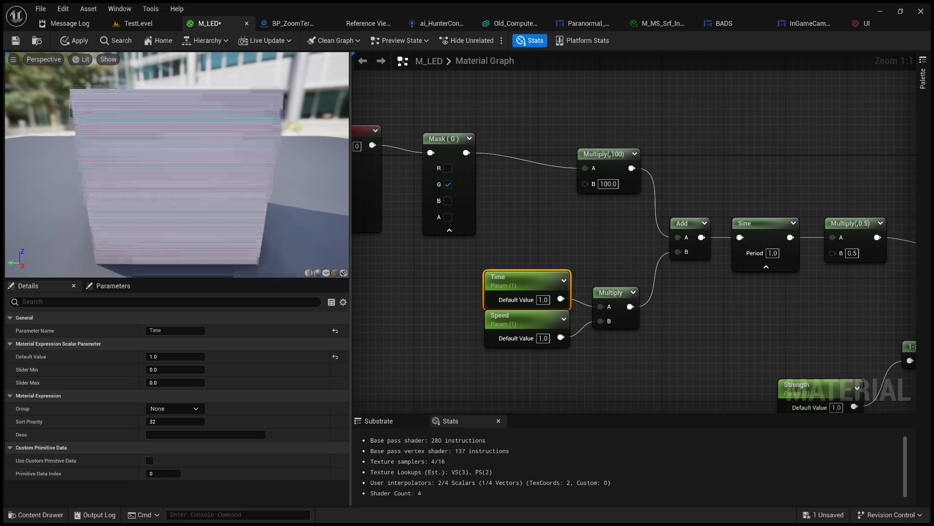
drag(336, 214, 316, 190)
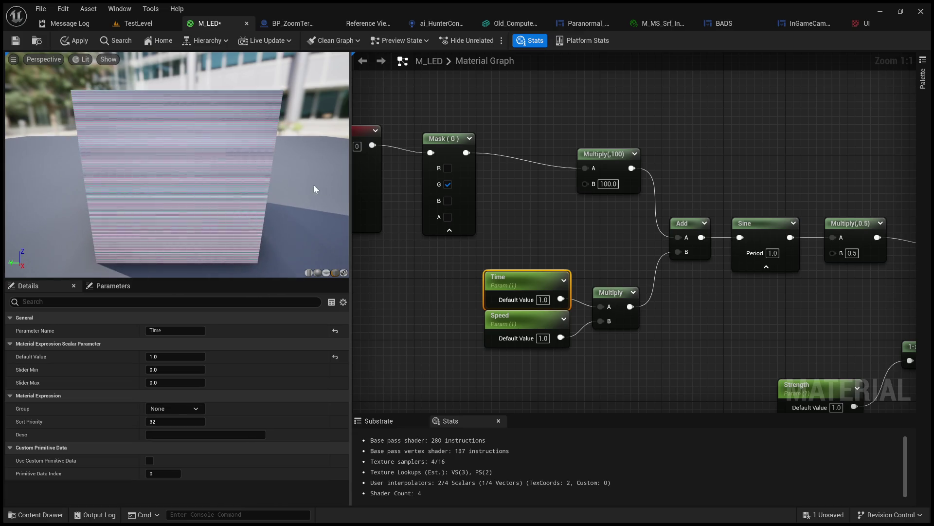
text(800)
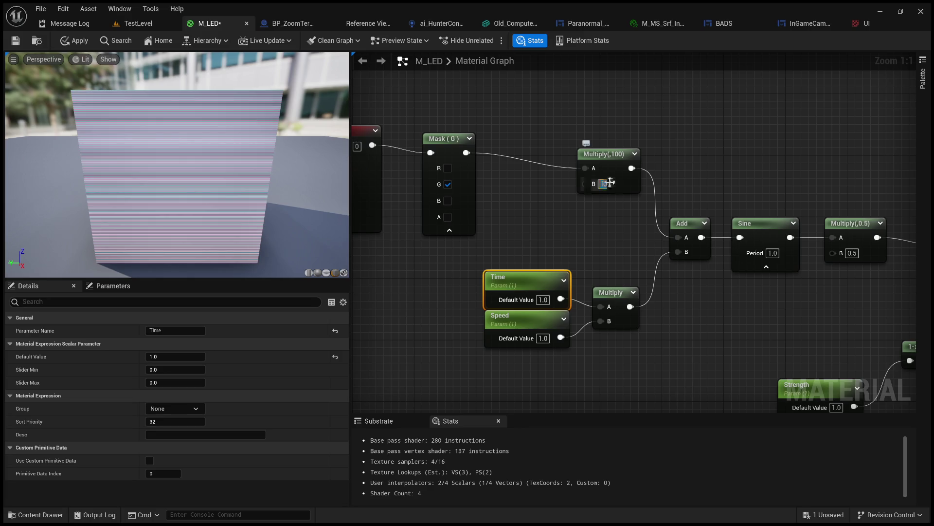
key(Return)
drag(263, 173, 263, 107)
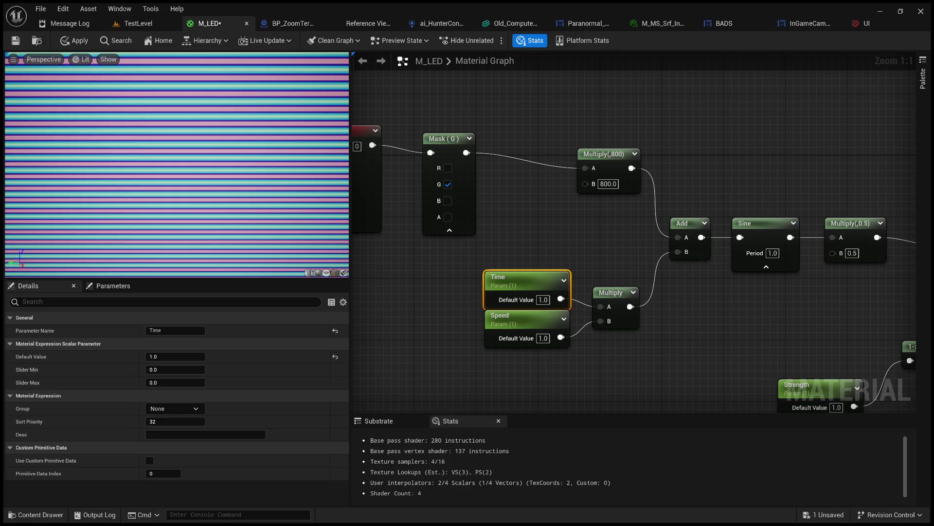
drag(263, 107, 263, 146)
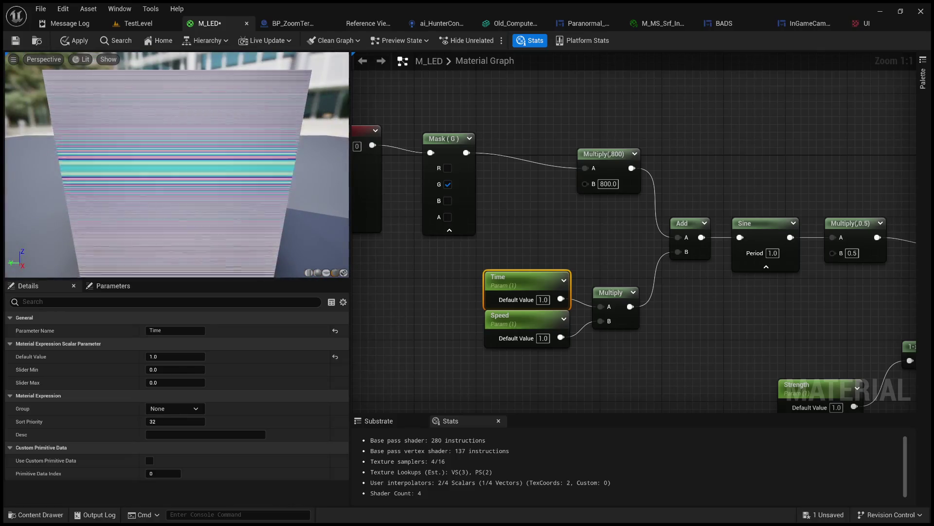
Step: Set the scanline multiplier to 10, scrub Time to shift the stripes, then reset Time to 1.0
click(608, 183)
text(100)
key(Return)
text(10)
key(Return)
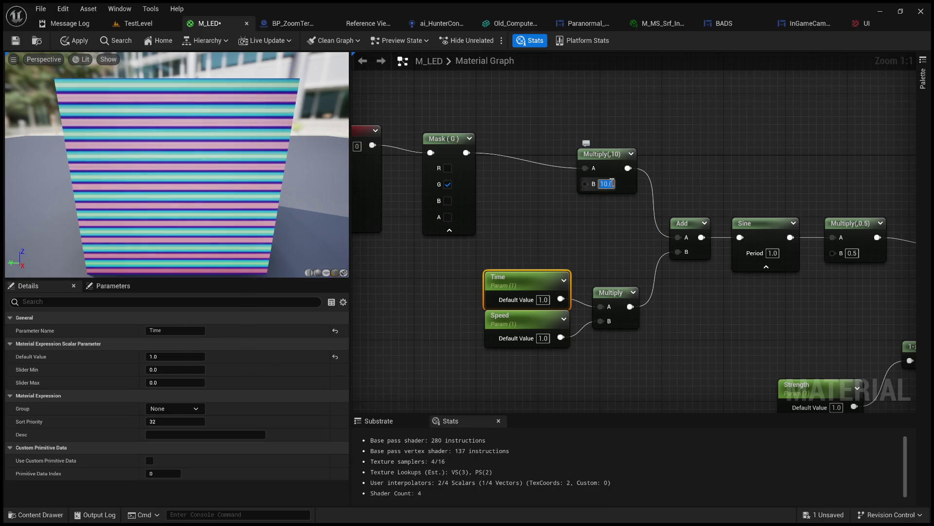
click(539, 273)
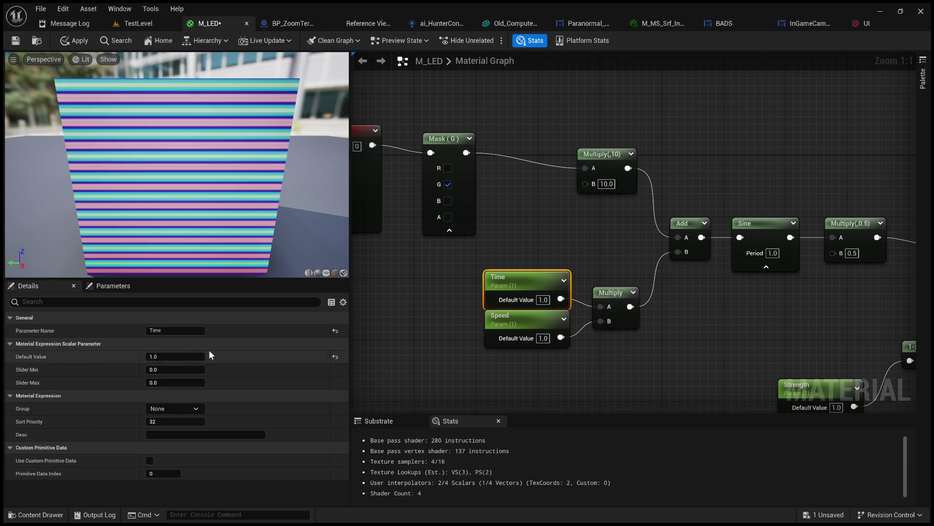
mouse_move(171, 357)
mouse_down()
mouse_move(243, 357)
mouse_move(139, 356)
mouse_up()
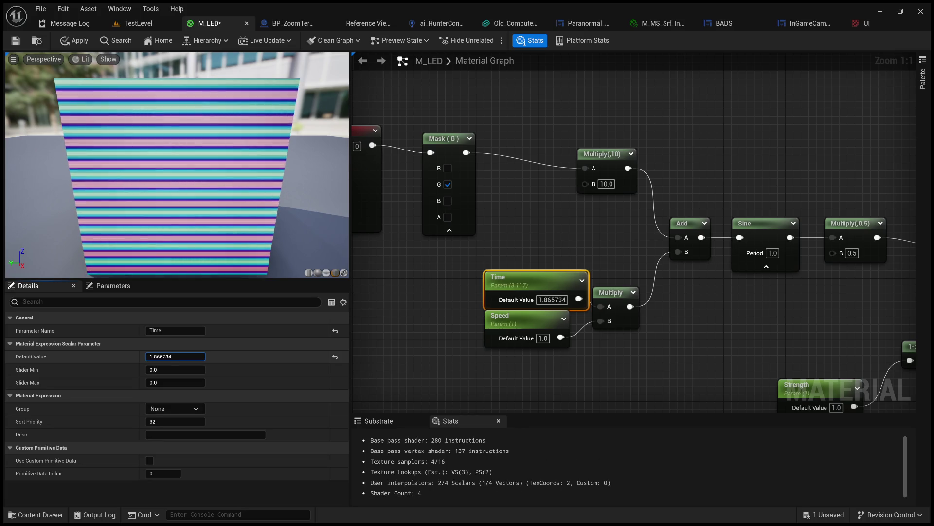
click(558, 299)
text(1)
key(Return)
Step: Bring the Lerp, Multiply and ScreenDisplay nodes into view and select the ScreenDisplay texture
mouse_move(626, 244)
mouse_down()
mouse_move(569, 241)
mouse_move(609, 264)
mouse_move(368, 243)
mouse_up()
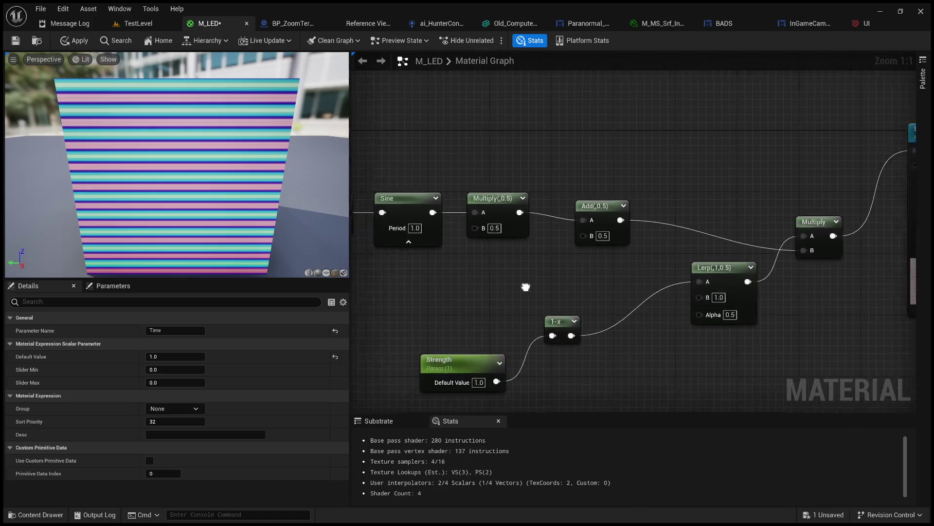
drag(527, 286, 386, 288)
scroll(492, 292, down, 1)
drag(492, 292, 358, 286)
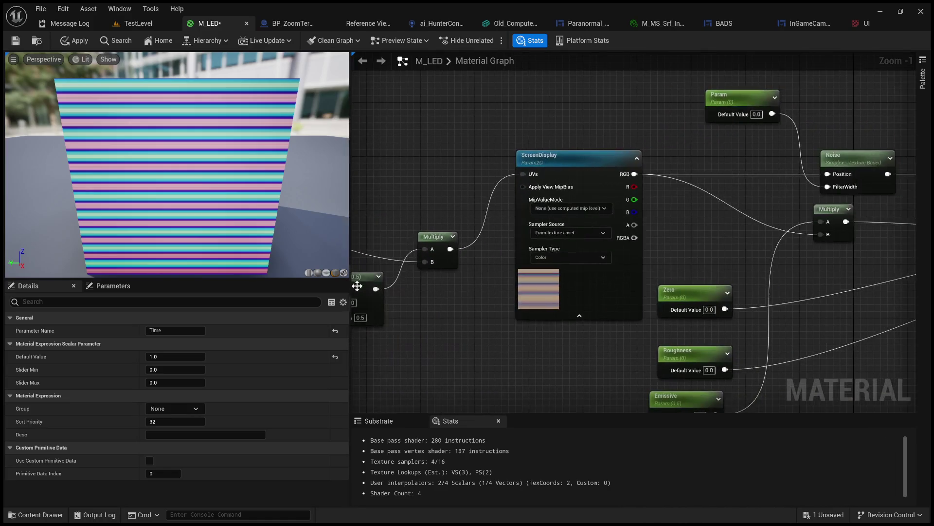
click(549, 294)
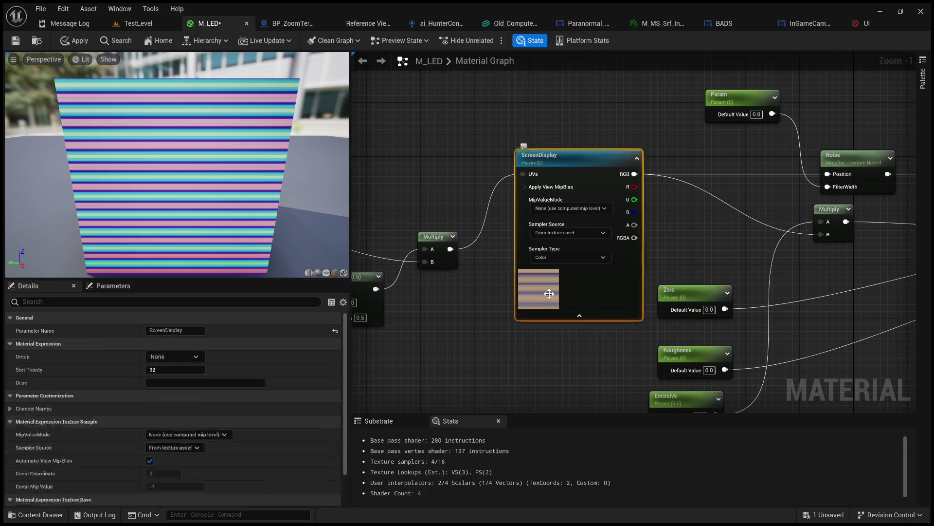
scroll(551, 301, up, 1)
scroll(550, 301, down, 5)
scroll(550, 300, up, 5)
Step: Test the Strength parameter at 0 and 0.1, then restore its default to 1.0
mouse_move(699, 221)
mouse_down()
mouse_move(421, 281)
mouse_move(545, 269)
mouse_move(659, 285)
mouse_move(820, 259)
mouse_up()
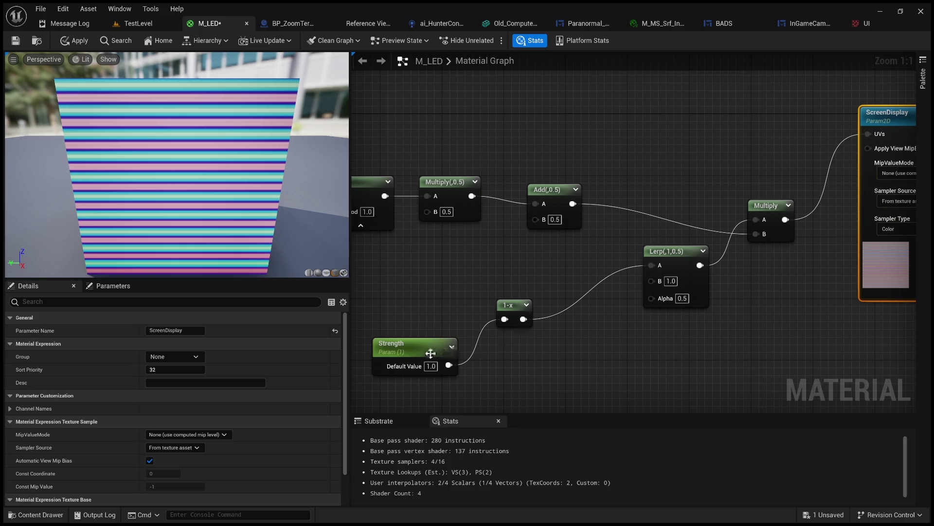
click(399, 367)
click(177, 354)
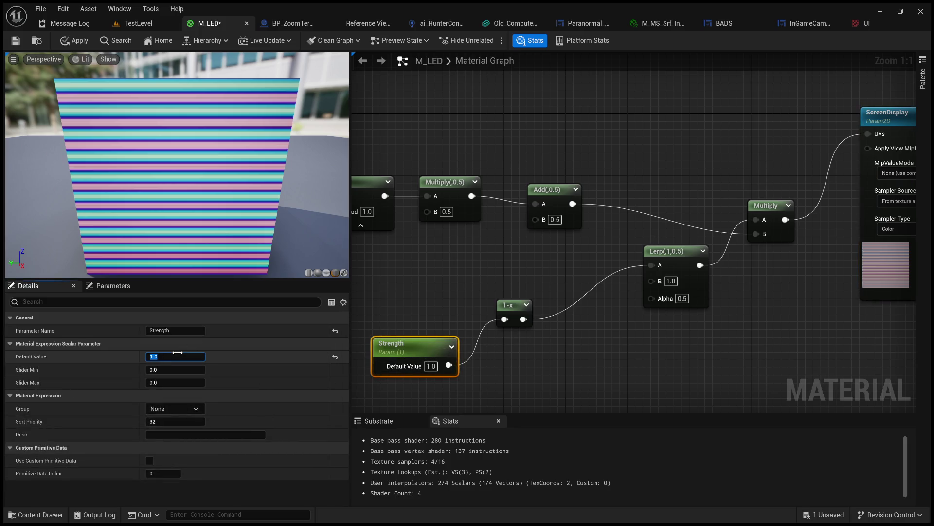
text(0)
key(Return)
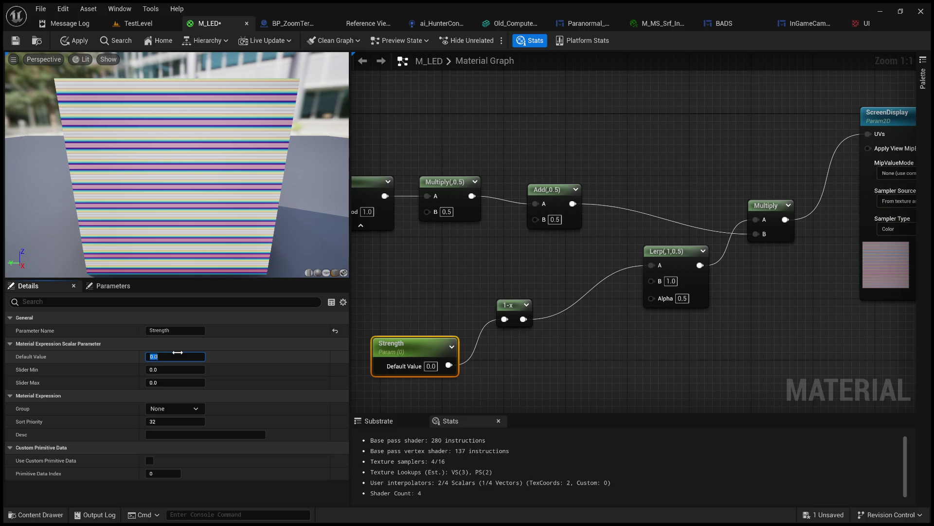
drag(177, 352, 179, 353)
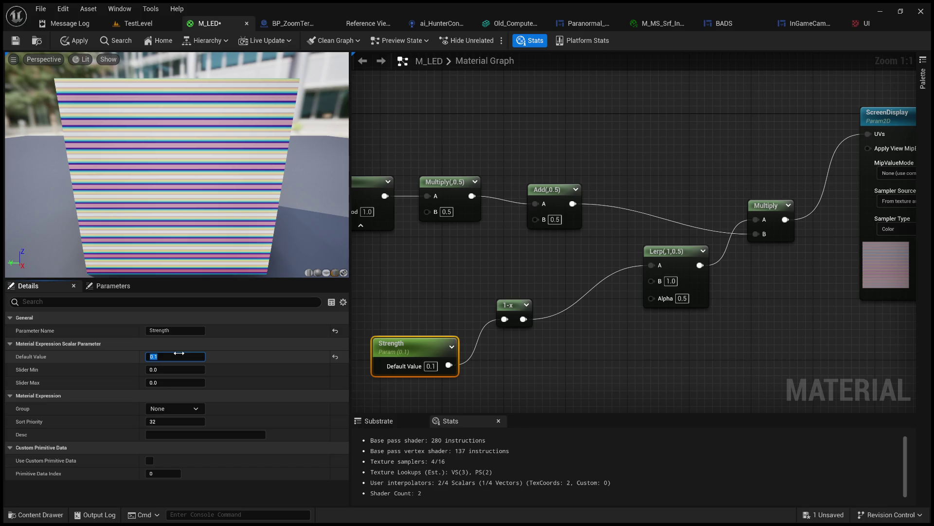
text(1)
key(Return)
click(672, 280)
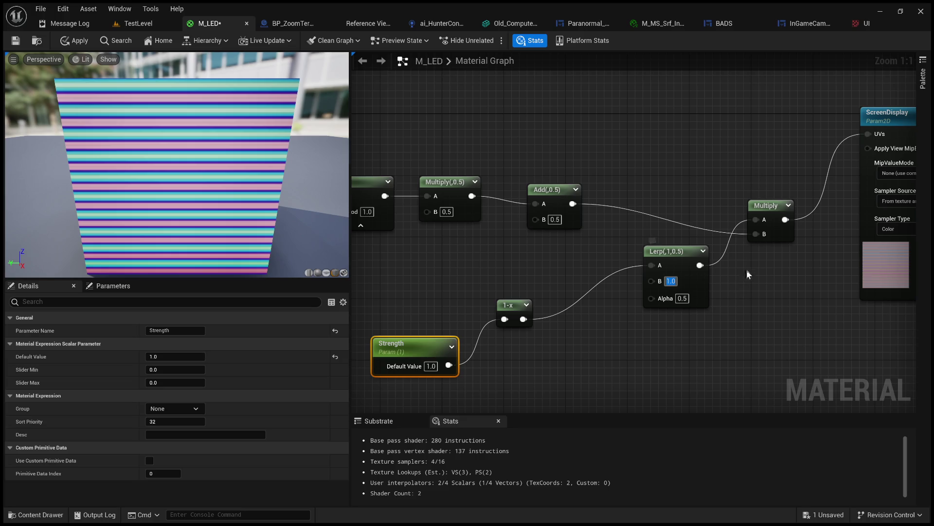
Step: After trial links from the sine chain, wire TexCoord's output into ScreenDisplay's UVs
scroll(611, 202, down, 1)
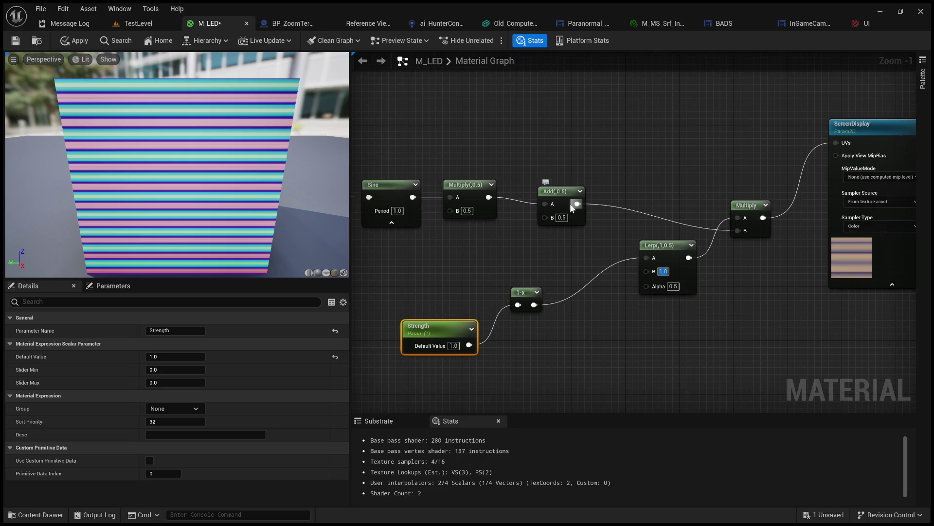
mouse_move(489, 197)
mouse_down()
mouse_move(828, 153)
mouse_move(845, 142)
mouse_up()
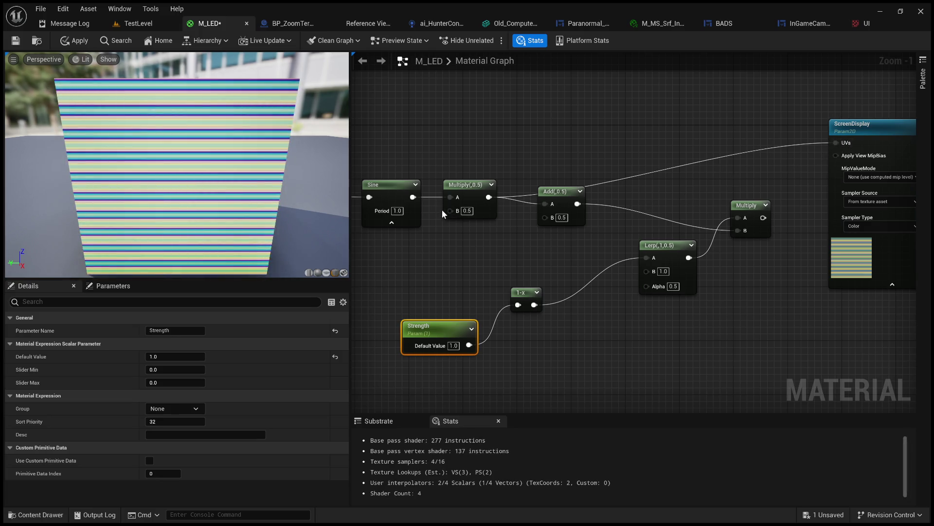
click(468, 236)
scroll(447, 230, down, 2)
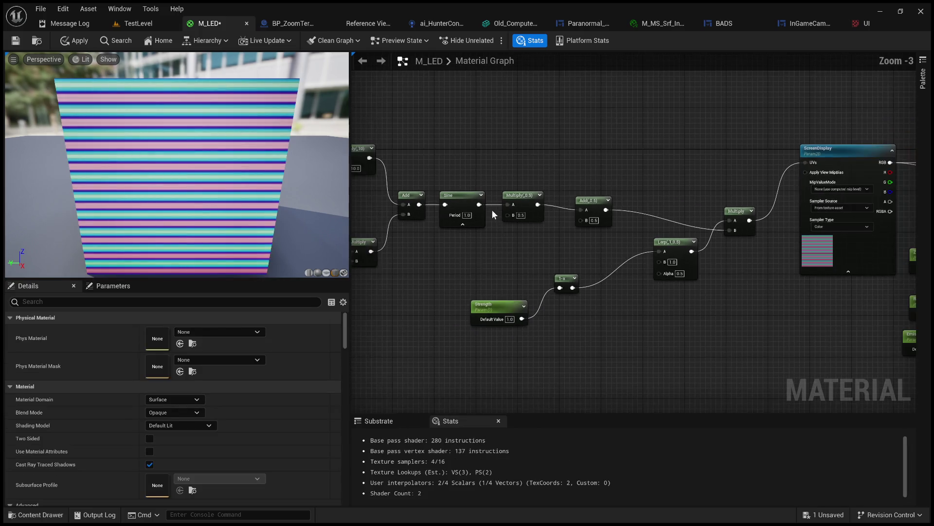
drag(479, 204, 806, 163)
key(ctrl+z)
drag(479, 204, 811, 164)
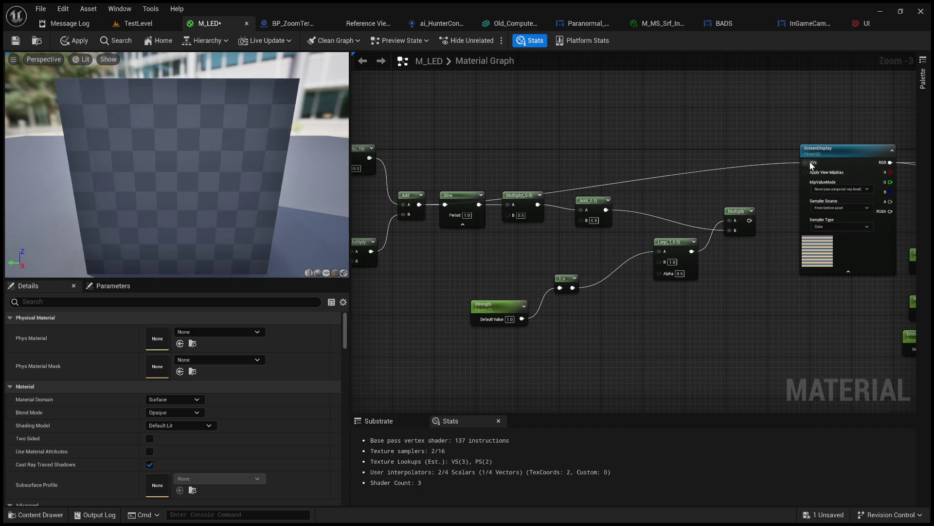
scroll(530, 172, down, 2)
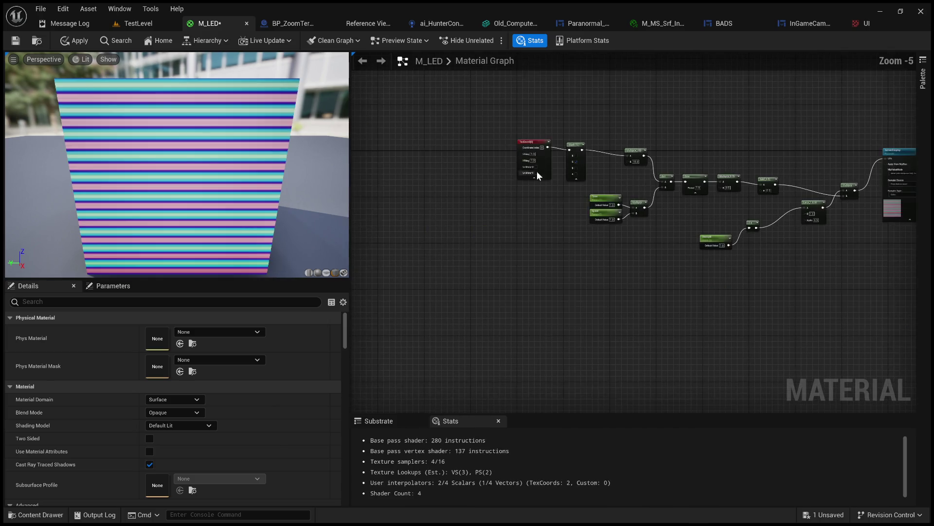
mouse_move(546, 147)
mouse_down()
mouse_move(909, 158)
mouse_move(852, 160)
mouse_up()
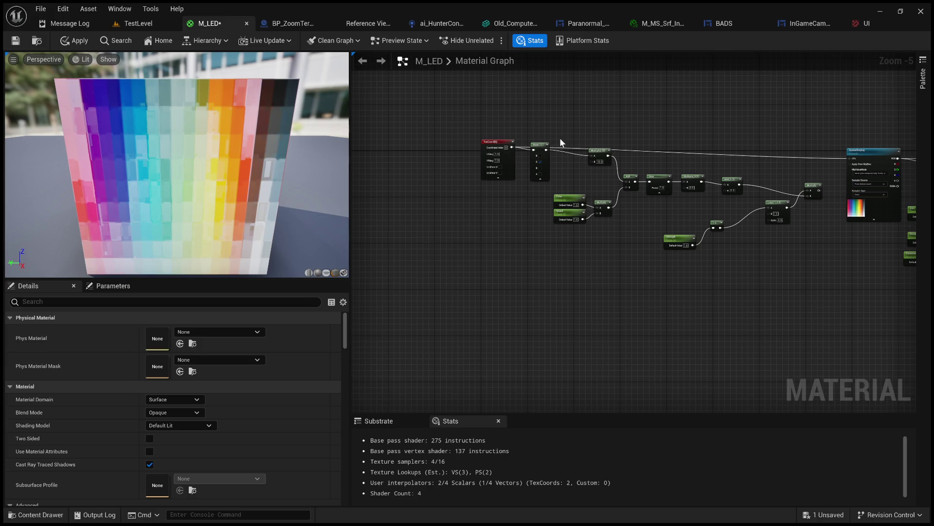
Step: Wire ScreenDisplay's RGB output into the M_LED Base Color input
mouse_move(625, 139)
mouse_down()
mouse_move(548, 132)
mouse_move(509, 150)
mouse_up()
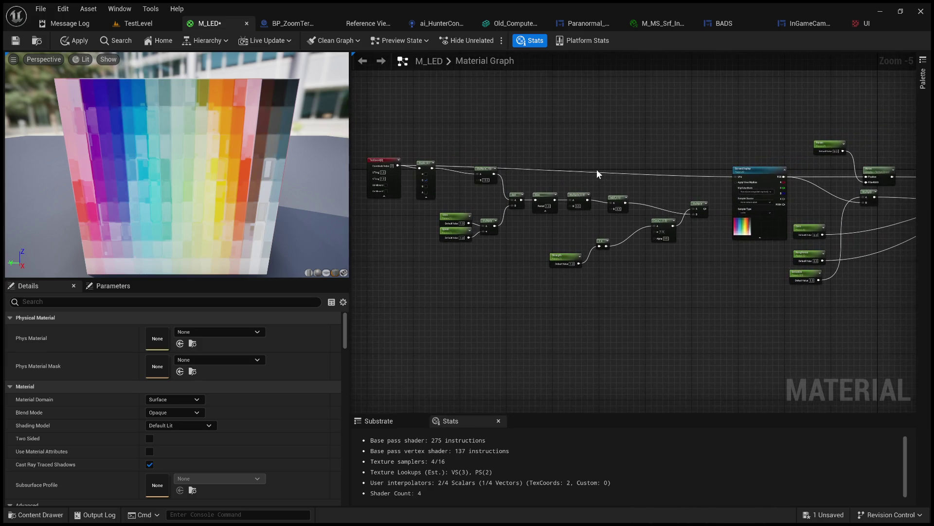
scroll(763, 242, up, 6)
scroll(617, 214, down, 5)
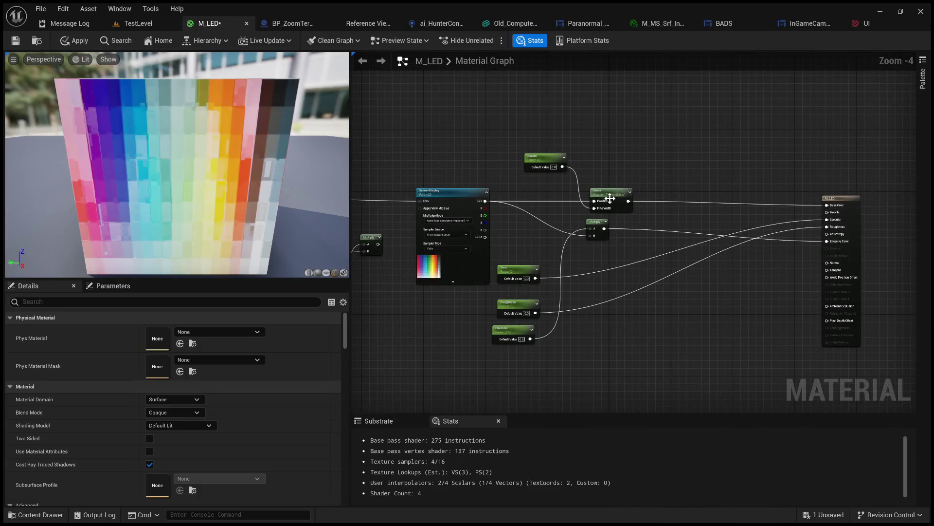
drag(485, 200, 833, 212)
Step: Delete the unused Noise node and the Param node
drag(623, 190, 635, 155)
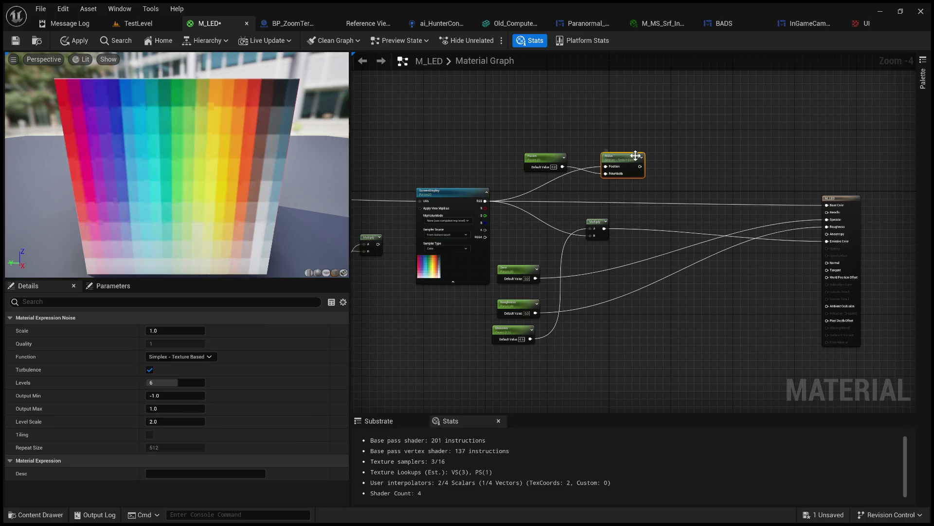
key(Delete)
mouse_move(500, 139)
mouse_down()
mouse_move(573, 169)
mouse_move(681, 146)
mouse_move(647, 143)
mouse_up()
key(Delete)
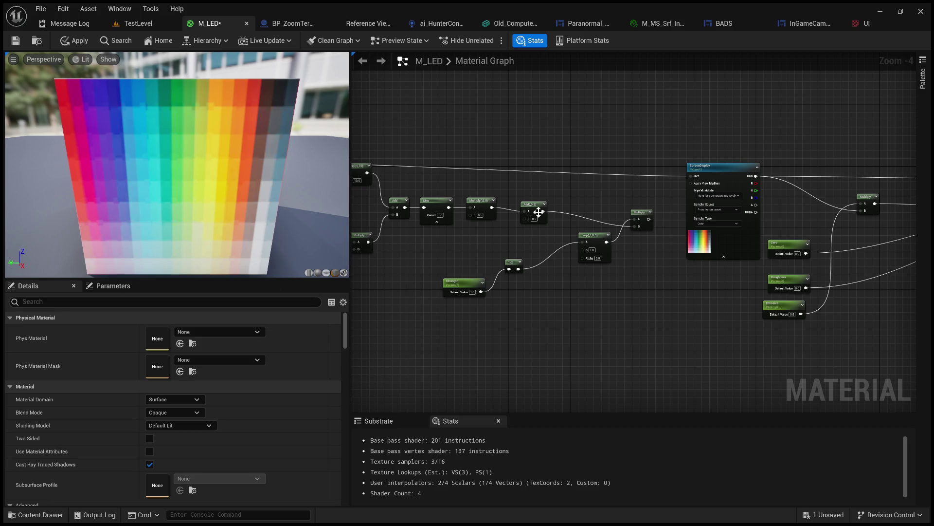
Step: Test linking Multiply(,10) into ScreenDisplay's UVs, then undo that connection
scroll(430, 180, up, 2)
mouse_move(687, 207)
mouse_down()
mouse_move(711, 183)
mouse_move(523, 191)
mouse_up()
scroll(492, 187, down, 1)
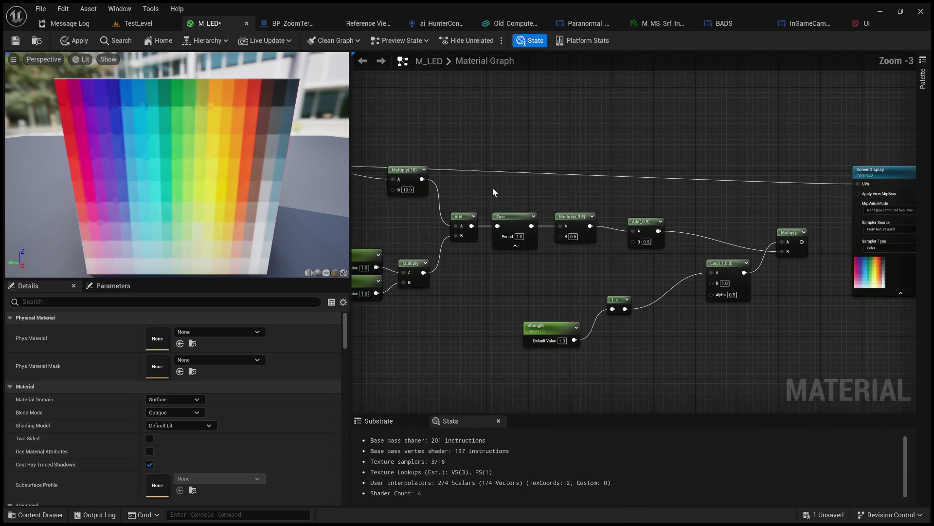
drag(421, 179, 871, 188)
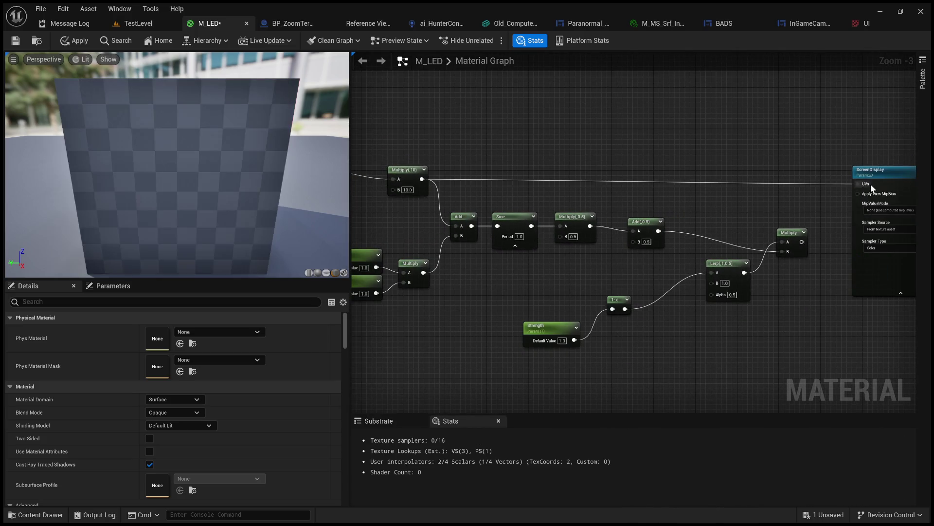
drag(583, 190, 714, 181)
mouse_move(462, 193)
mouse_down()
mouse_move(560, 201)
mouse_move(518, 199)
mouse_move(469, 218)
mouse_up()
key(ctrl+z)
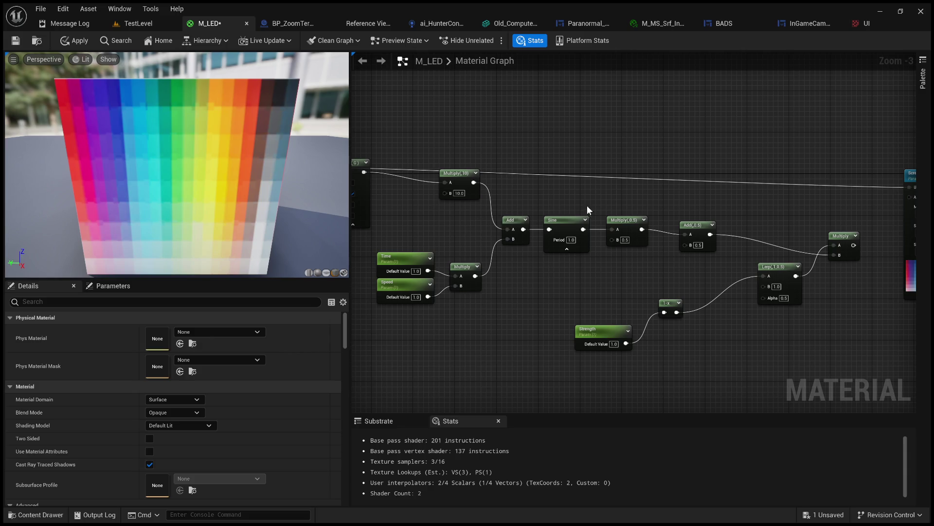
Step: Place ScreenDisplay above the scanline chain and feed its RGB into the Lerp's B input
drag(628, 203, 449, 200)
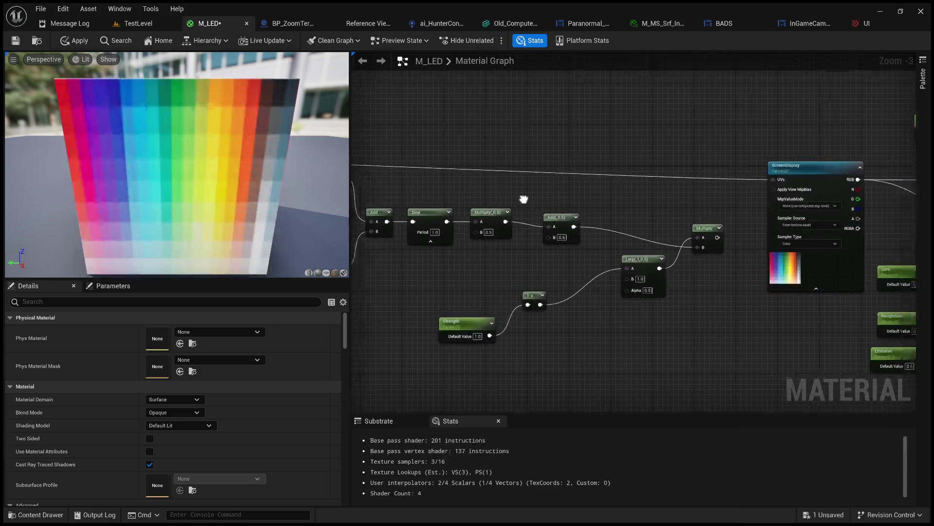
mouse_move(759, 171)
mouse_down()
mouse_move(662, 120)
mouse_move(577, 94)
mouse_move(576, 80)
mouse_up()
mouse_move(615, 226)
mouse_down()
mouse_move(671, 271)
mouse_move(654, 252)
mouse_move(704, 239)
mouse_move(678, 233)
mouse_up()
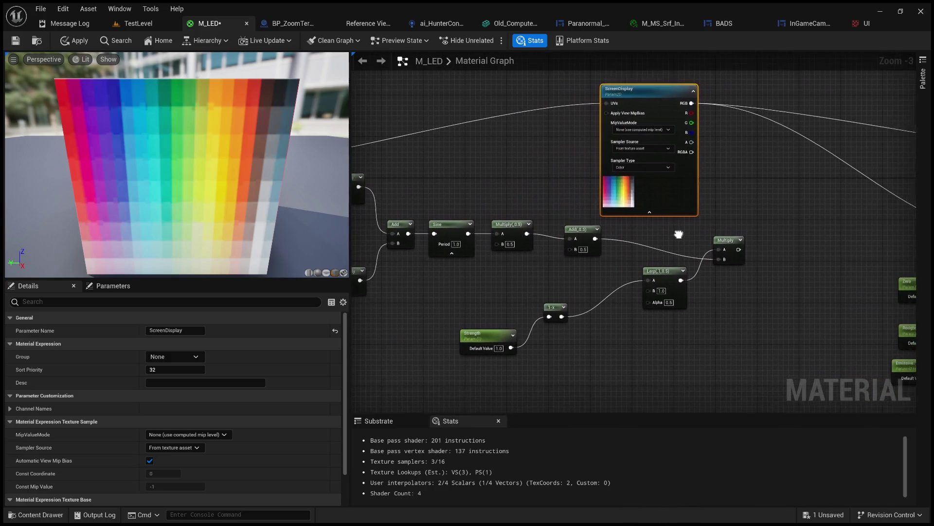
drag(694, 113, 649, 291)
mouse_move(686, 237)
mouse_down()
mouse_move(580, 261)
mouse_move(491, 266)
mouse_move(647, 287)
mouse_move(914, 239)
mouse_move(835, 242)
mouse_move(838, 226)
mouse_up()
scroll(837, 229, down, 2)
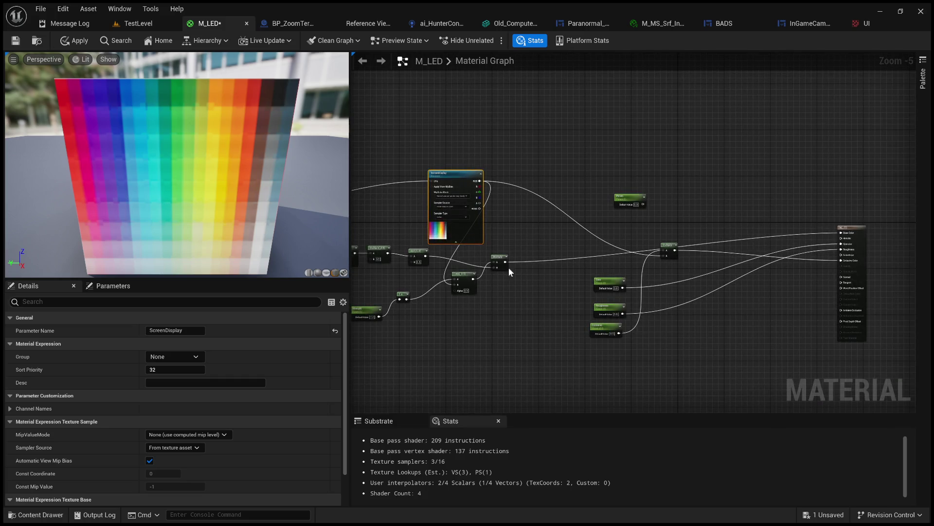
scroll(504, 262, up, 3)
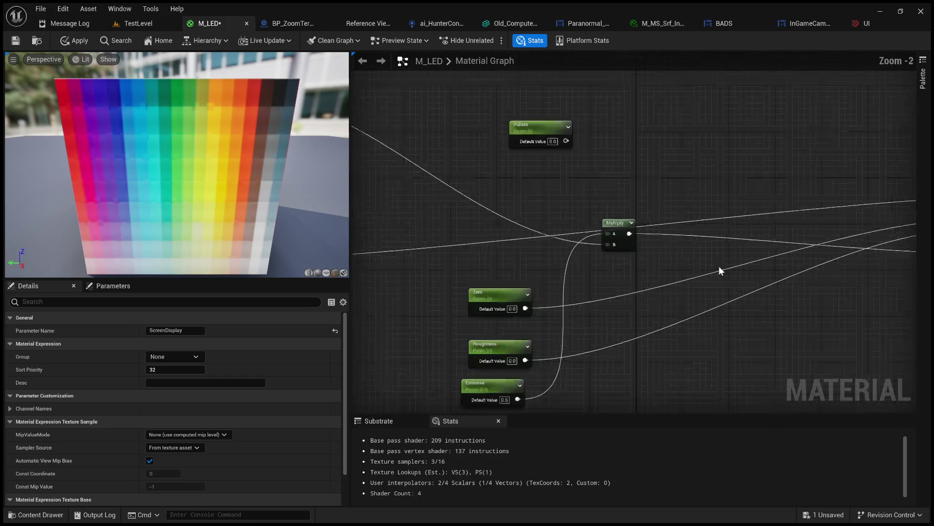
click(632, 256)
scroll(589, 243, down, 1)
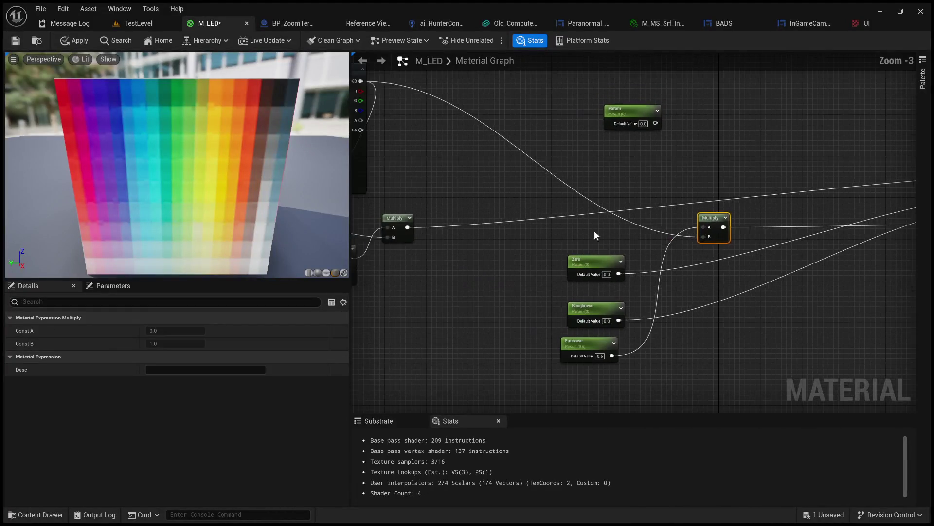
drag(408, 229, 708, 236)
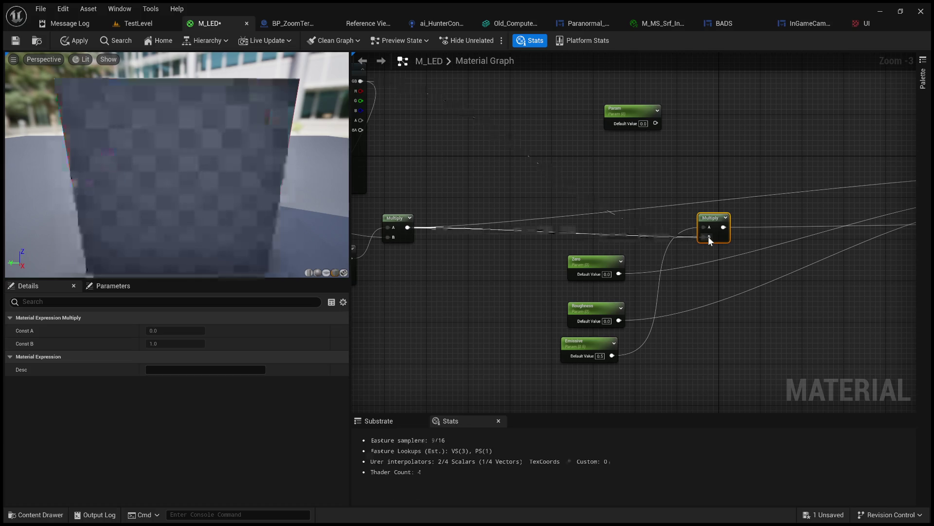
drag(541, 233, 669, 242)
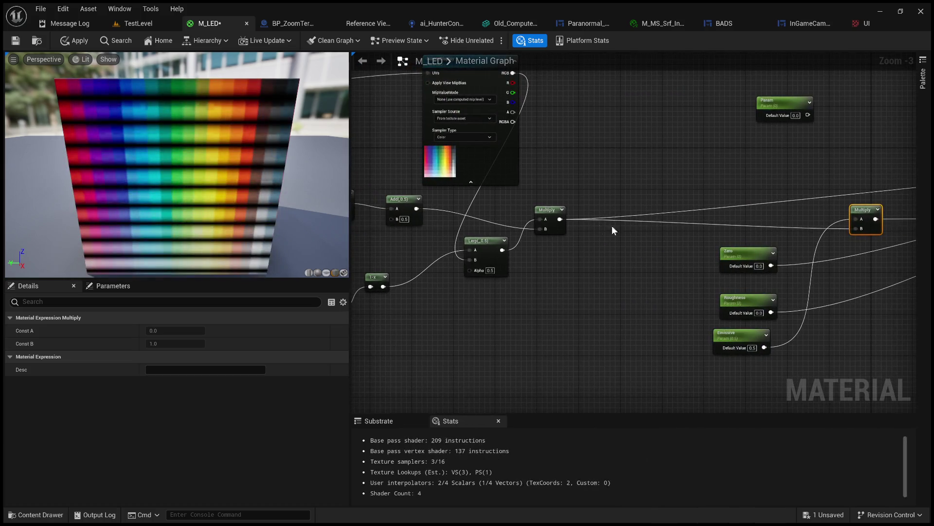
drag(462, 204, 506, 197)
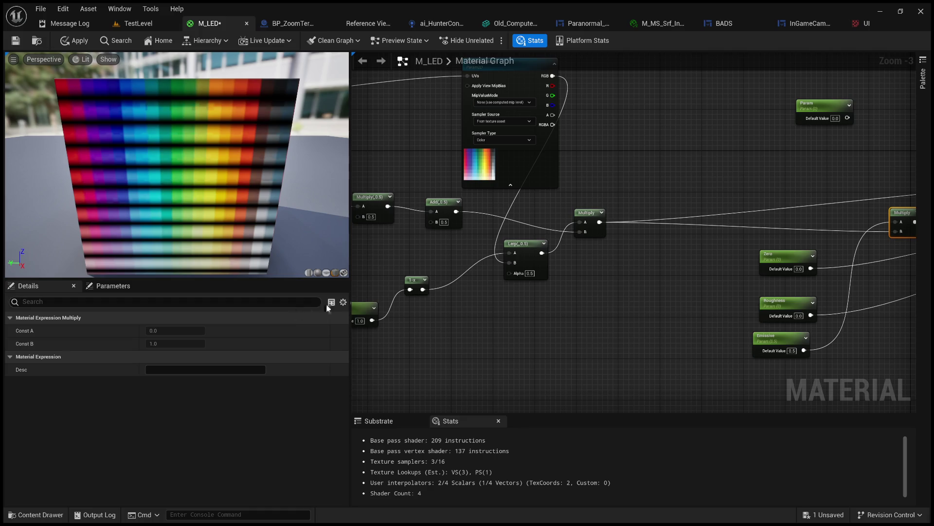
scroll(495, 184, up, 2)
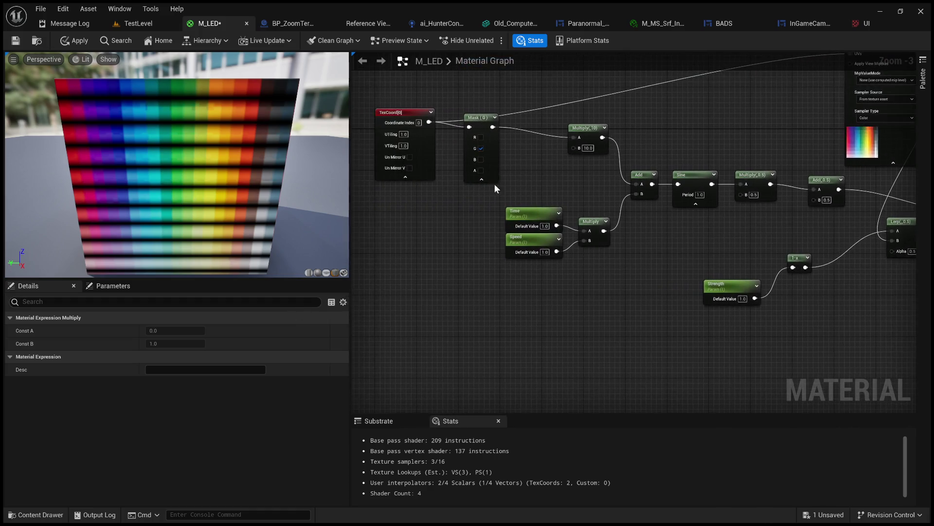
scroll(502, 208, up, 1)
click(555, 212)
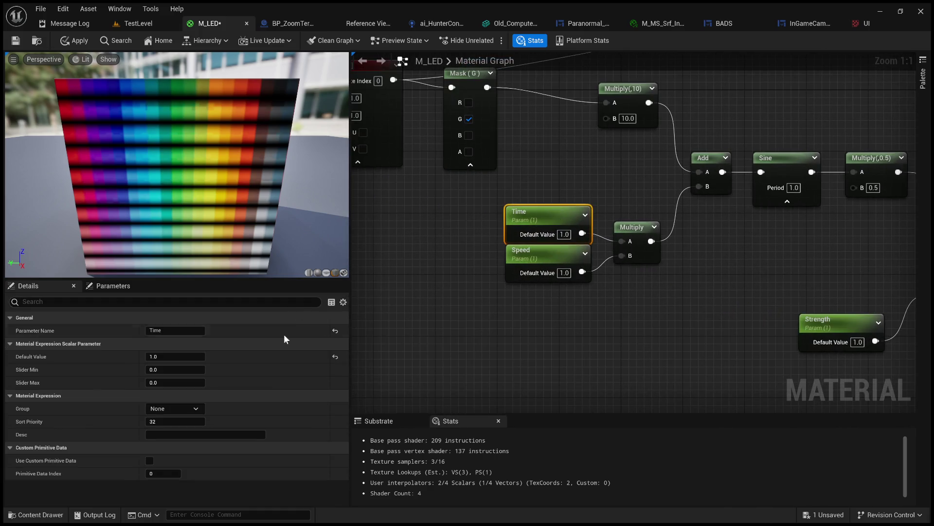
drag(170, 358, 170, 358)
click(474, 325)
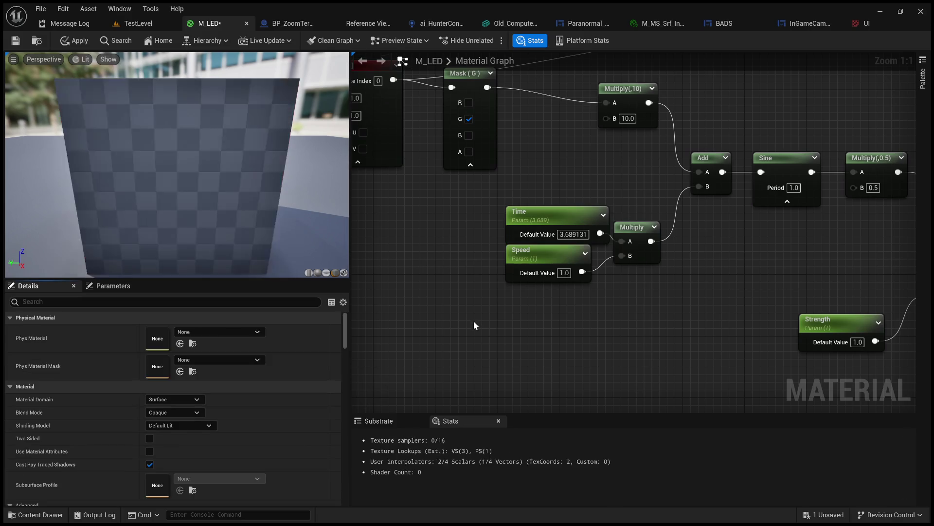
key(ctrl+z)
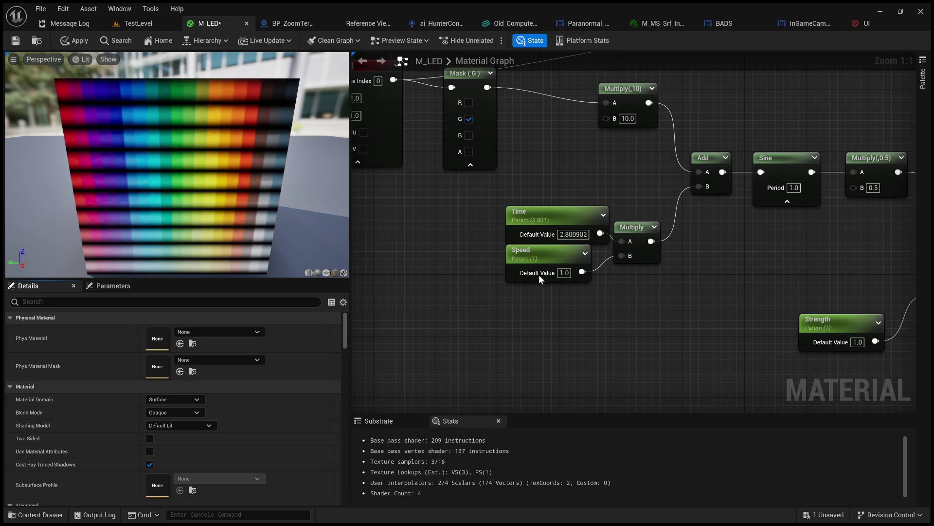
key(ctrl+z)
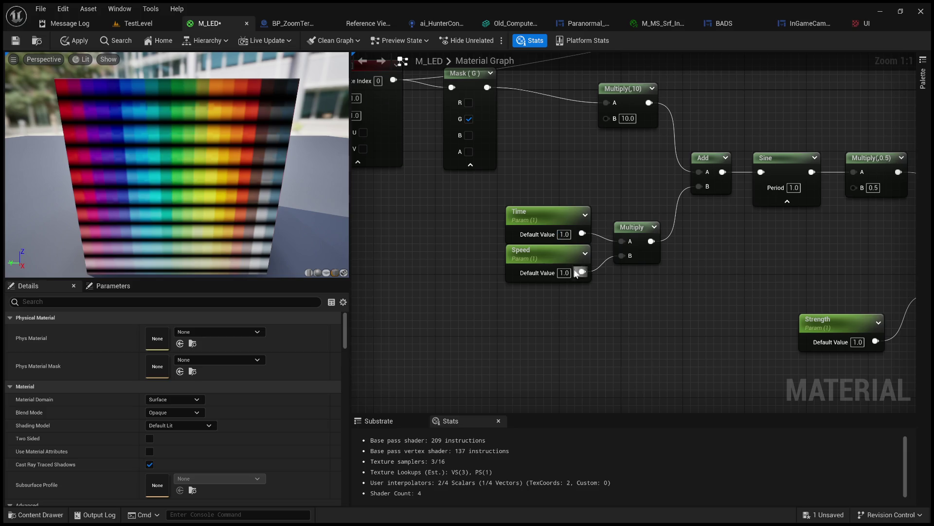
scroll(632, 234, down, 3)
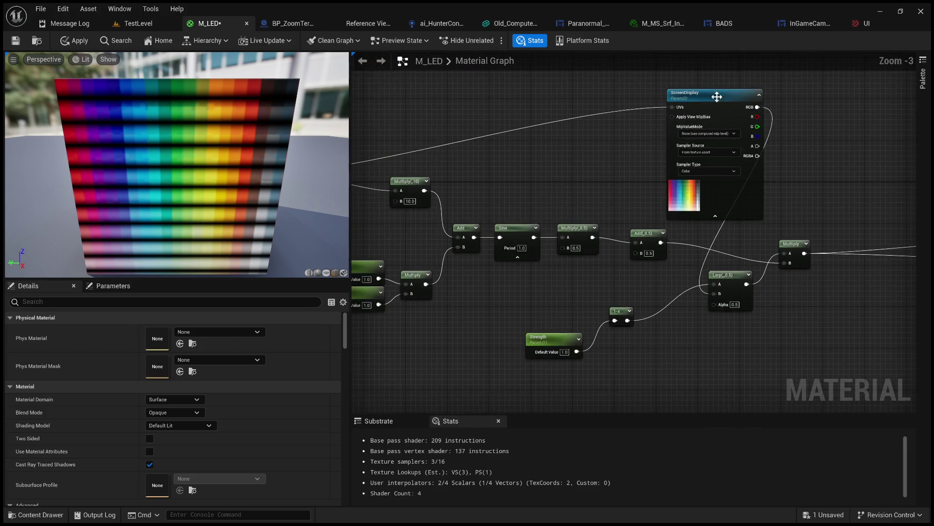
Step: Shift ScreenDisplay left and set the Multiply(,10) B value to 200, then 120
drag(709, 93, 567, 93)
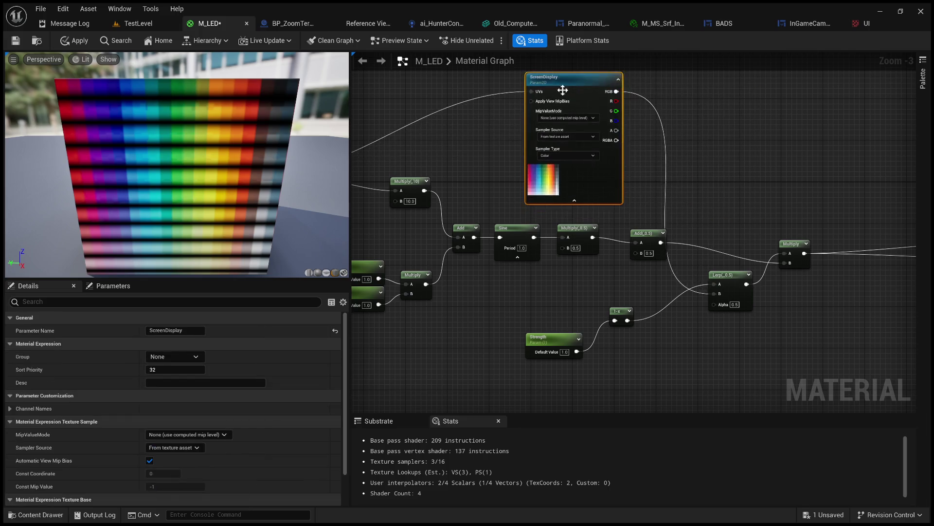
scroll(557, 183, down, 3)
scroll(558, 183, up, 3)
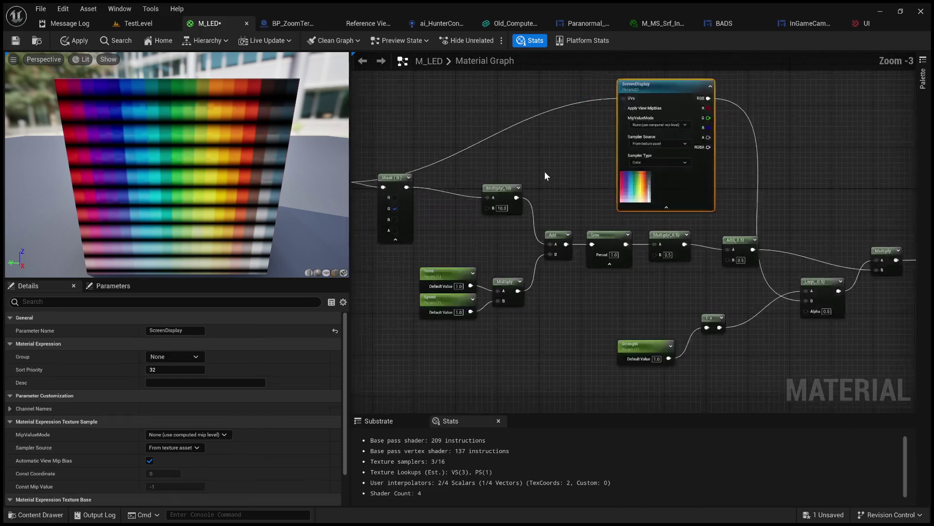
click(526, 194)
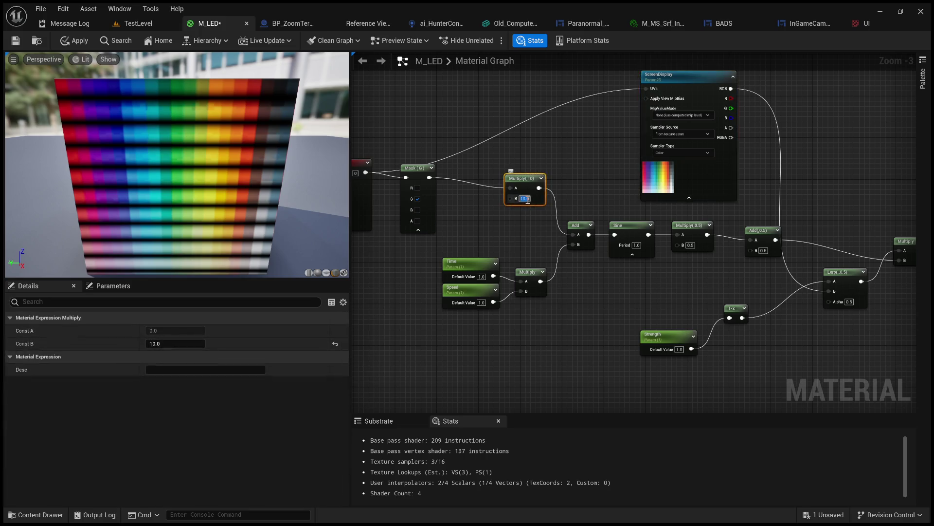
text(200)
key(Return)
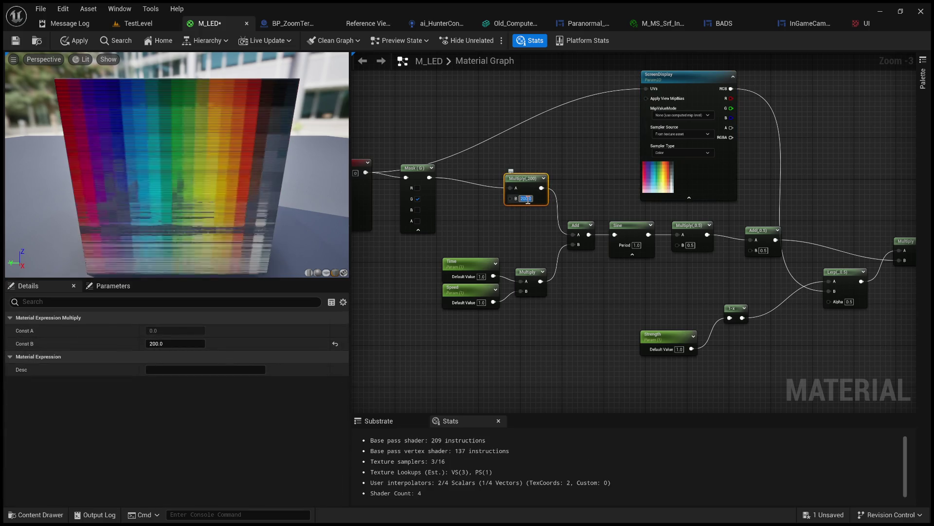
text(120)
key(Return)
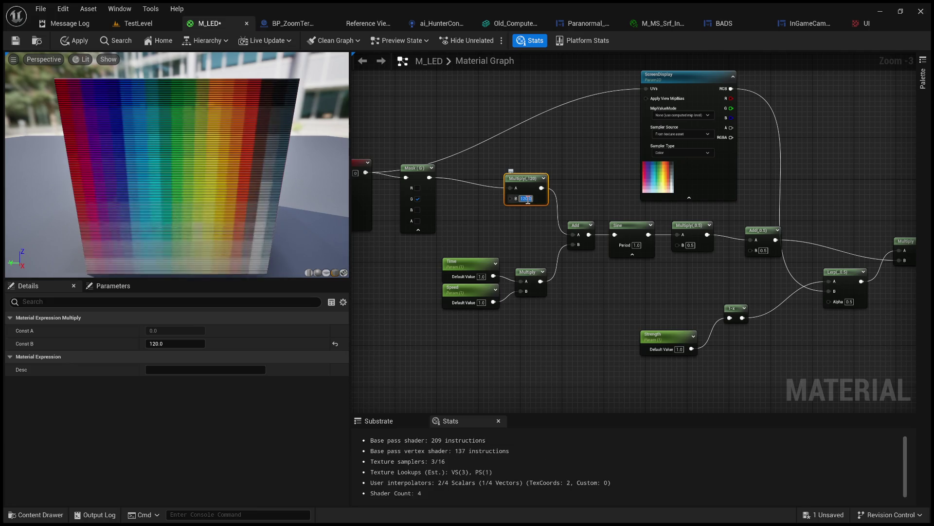
Step: Save the M_LED material with the 120 scanline multiplier
scroll(209, 171, up, 3)
scroll(208, 171, down, 3)
scroll(208, 171, up, 3)
scroll(209, 170, down, 3)
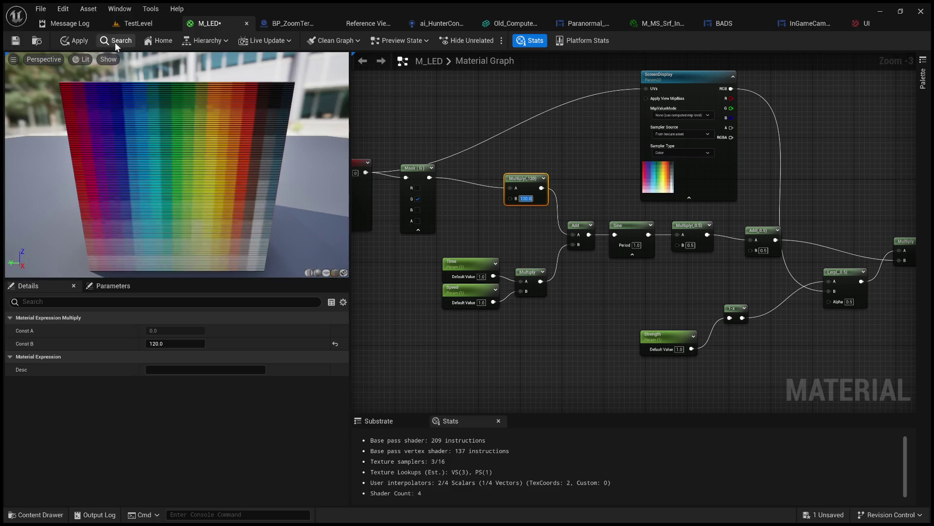
click(14, 43)
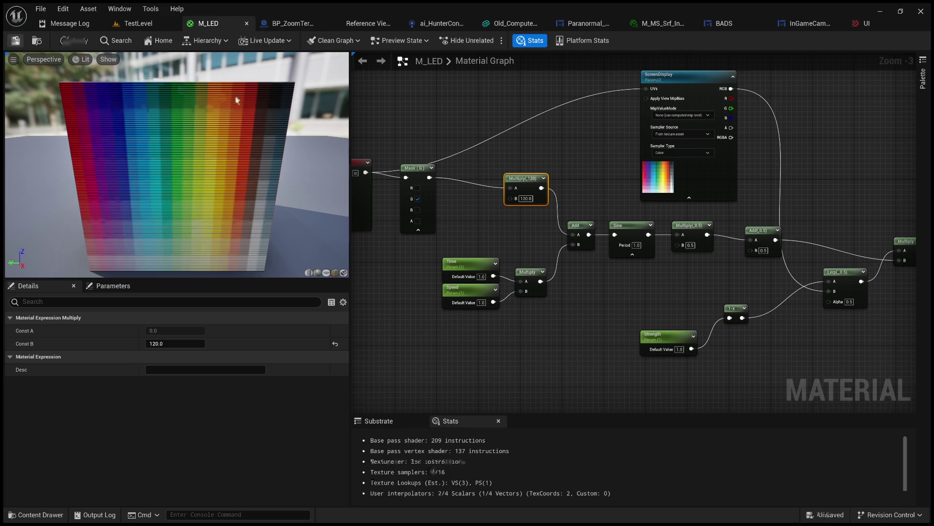
Step: Play-test TestLevel to check the scanline screens, then bring up BP_ZoomTerminal's event graph
click(293, 23)
click(222, 23)
click(138, 23)
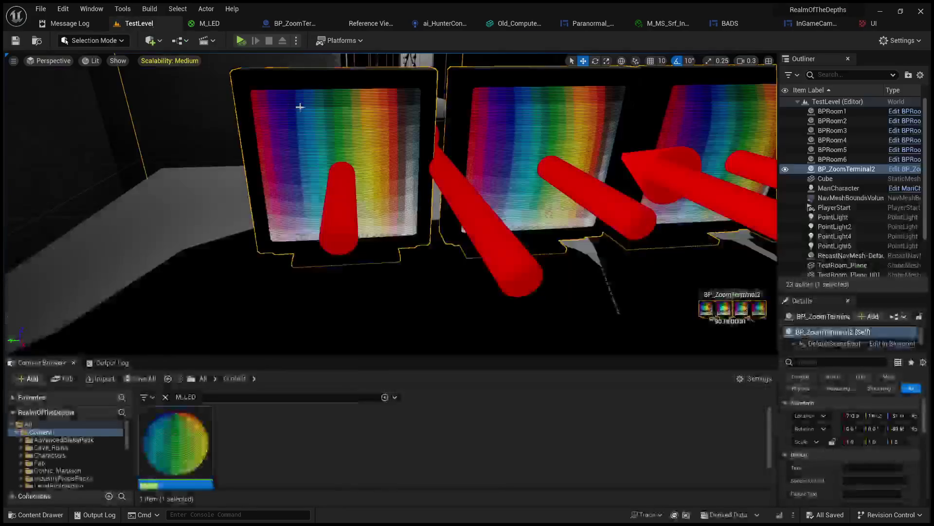
click(240, 40)
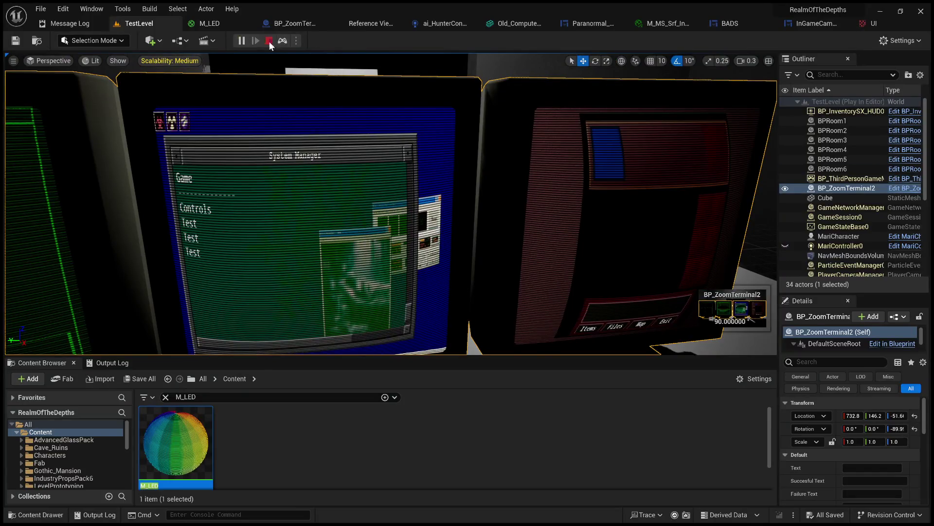
click(268, 41)
click(300, 27)
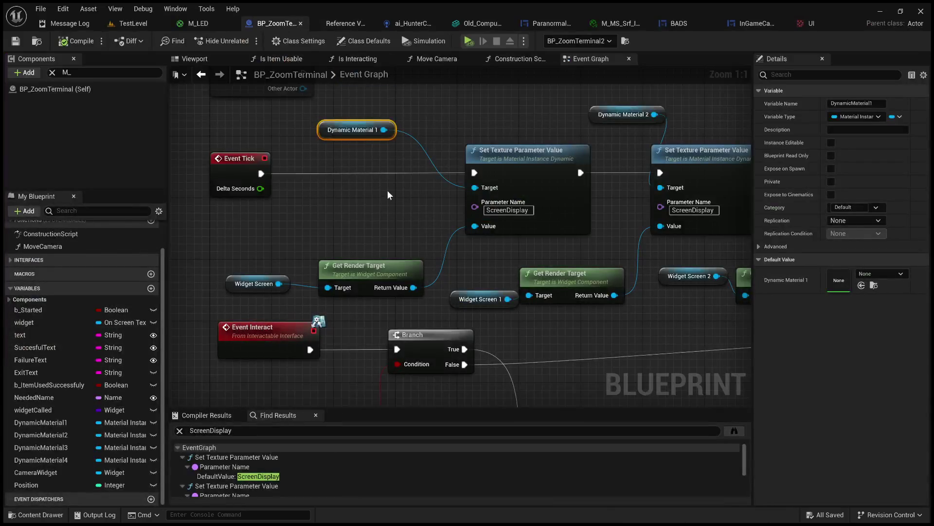
Step: Move the Event Tick, Dynamic Material 1, Get Render Target and Set Texture Parameter Value nodes left
scroll(388, 194, down, 3)
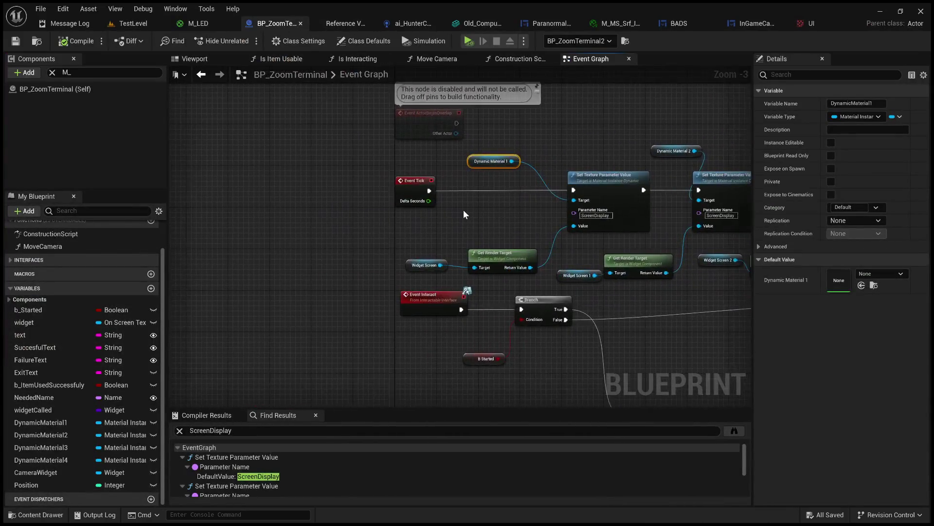
scroll(464, 214, down, 1)
mouse_move(401, 163)
mouse_down()
mouse_move(553, 250)
mouse_move(608, 253)
mouse_up()
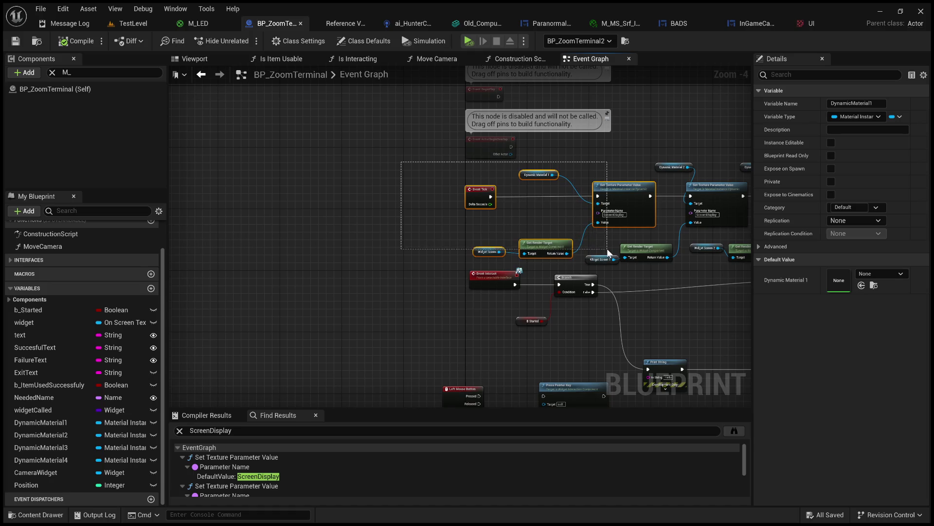
drag(479, 189, 356, 190)
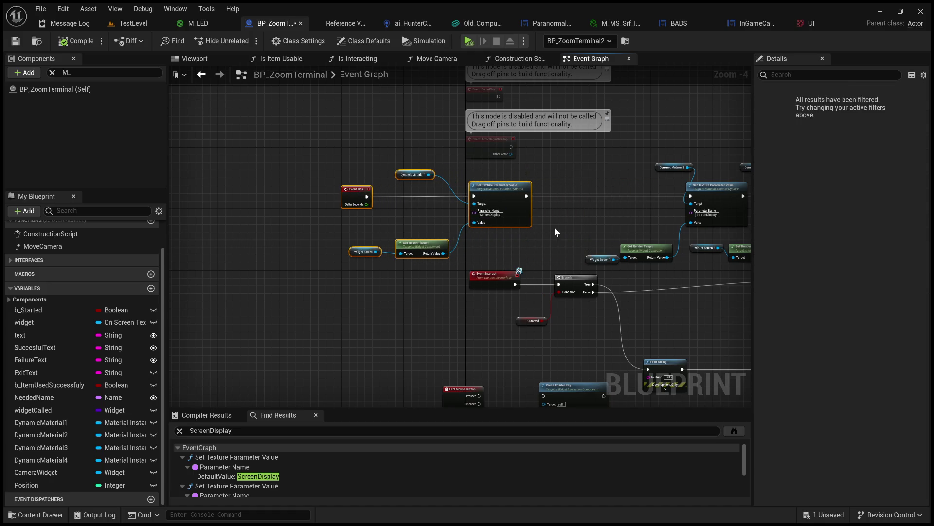
click(556, 232)
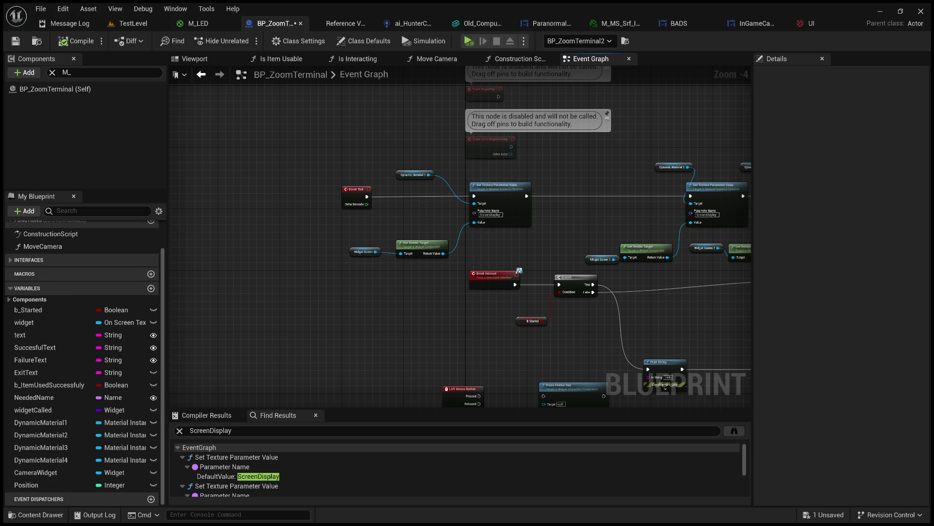
scroll(508, 200, up, 4)
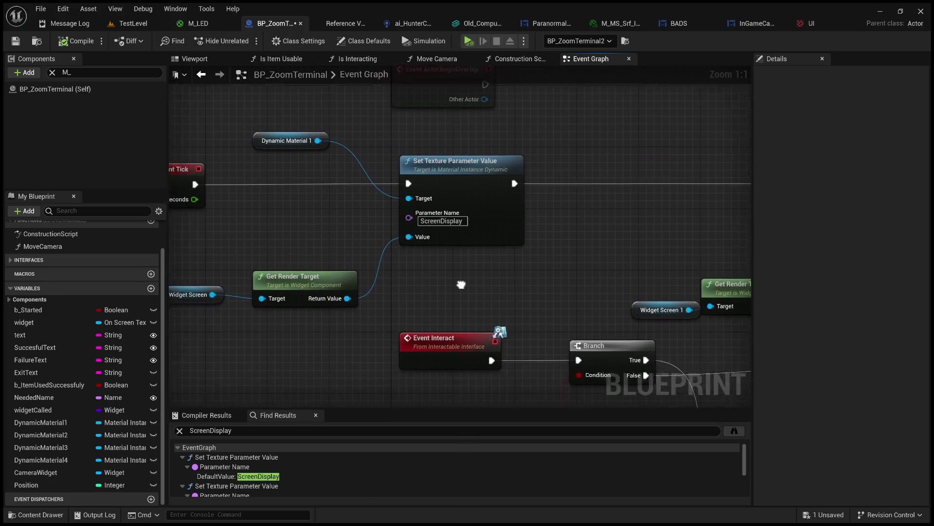
Step: Add a second Set Texture Parameter Value node from Dynamic Material 1 beside the first
mouse_move(351, 148)
mouse_down()
mouse_move(402, 258)
mouse_move(441, 207)
mouse_up()
drag(351, 149, 635, 238)
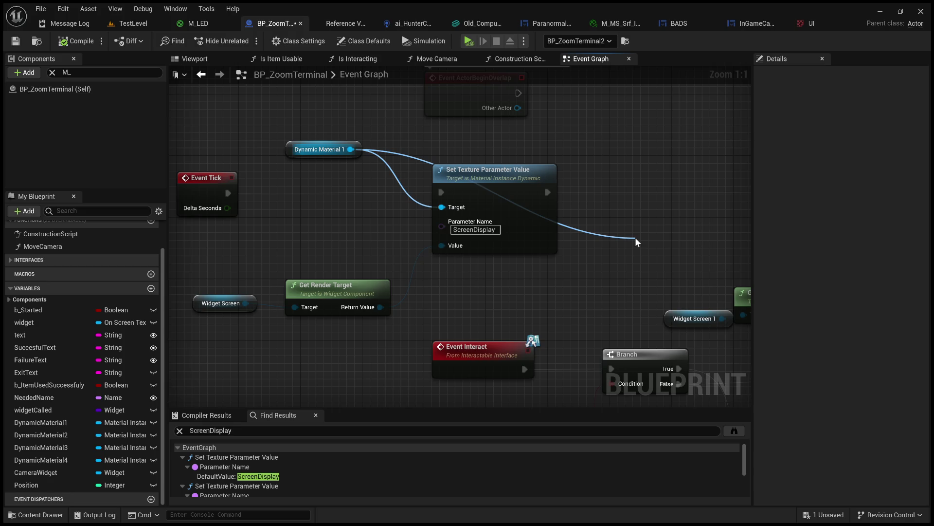
mouse_move(635, 238)
mouse_down()
mouse_move(703, 308)
mouse_move(713, 338)
mouse_up()
click(681, 272)
mouse_move(694, 243)
mouse_down()
mouse_move(654, 164)
mouse_move(632, 174)
mouse_up()
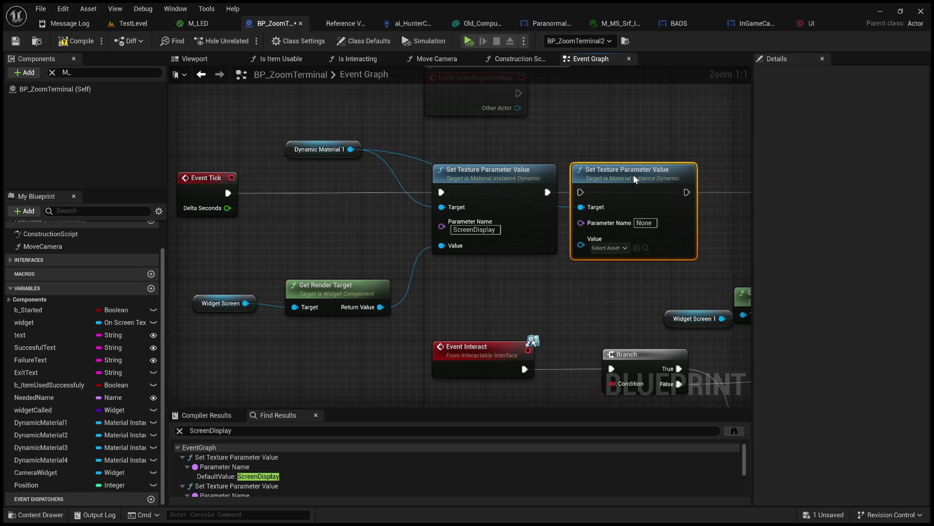
Step: Chain the new node after the first one and set its Parameter Name to Time
drag(548, 192, 581, 193)
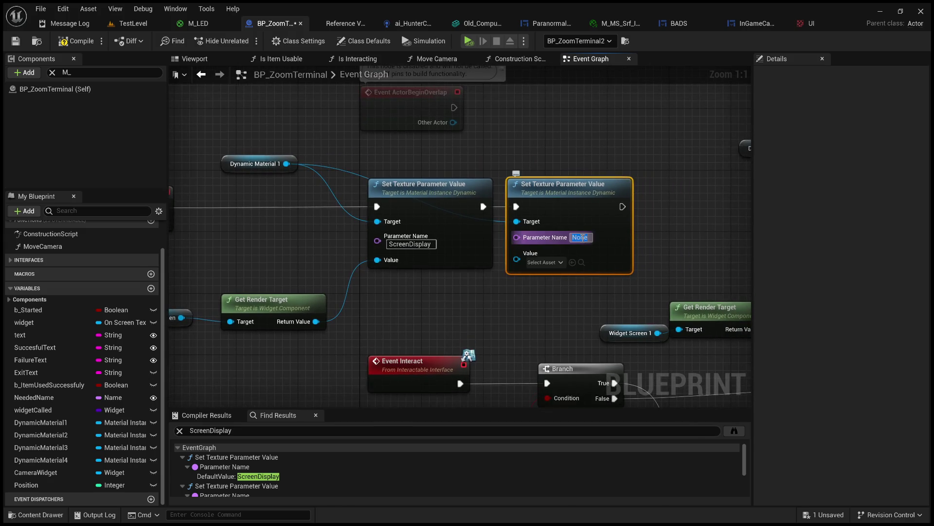
text(Te)
key(Return)
click(519, 298)
drag(510, 301, 553, 316)
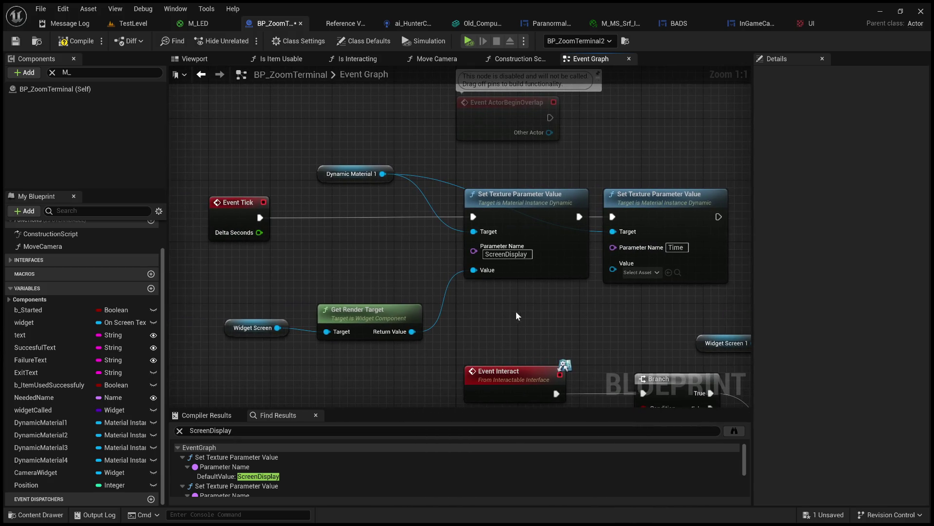
mouse_move(259, 232)
mouse_down()
mouse_move(613, 267)
mouse_move(598, 304)
mouse_move(511, 326)
mouse_up()
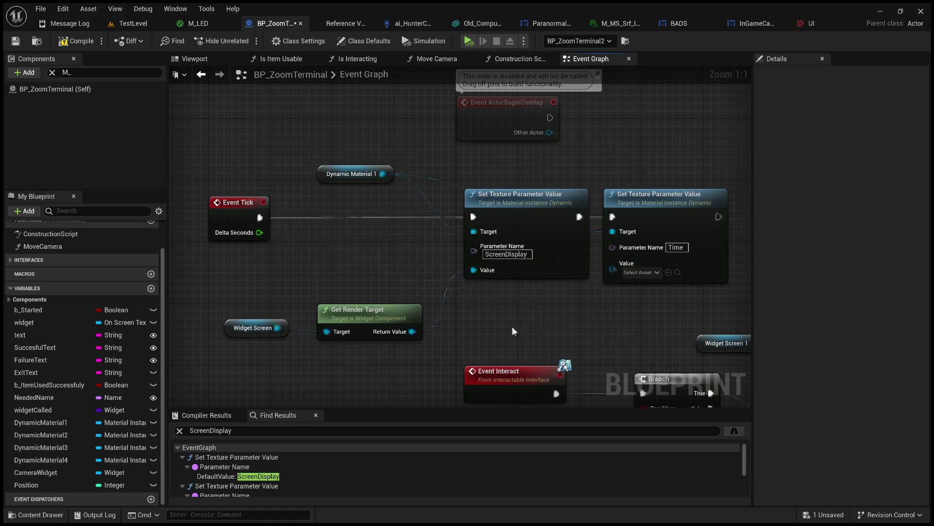
Step: Delete the second Set Texture Parameter Value node and check M_LED's Time parameter
click(679, 211)
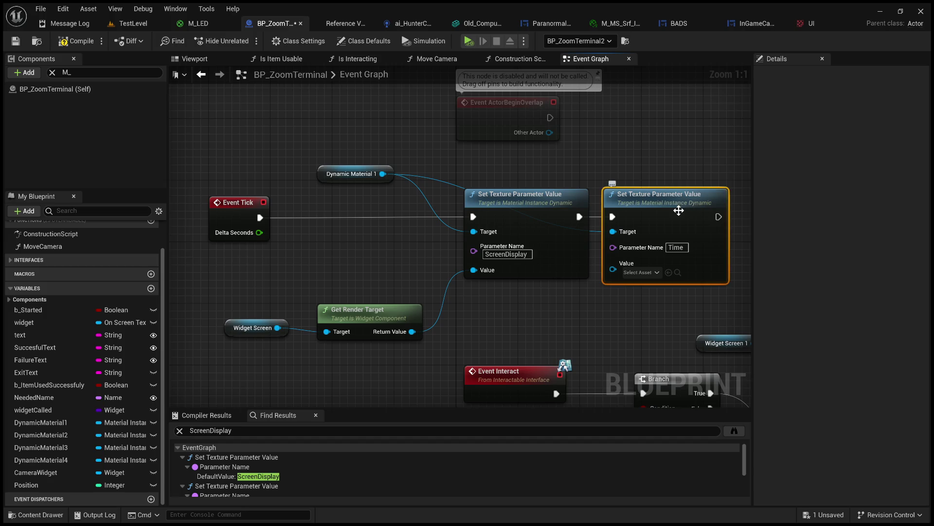
key(Delete)
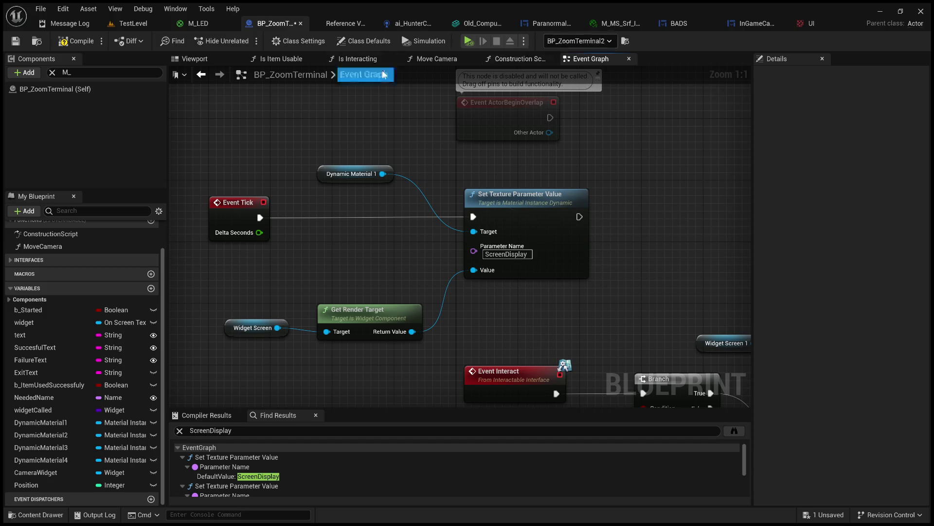
click(200, 23)
click(460, 263)
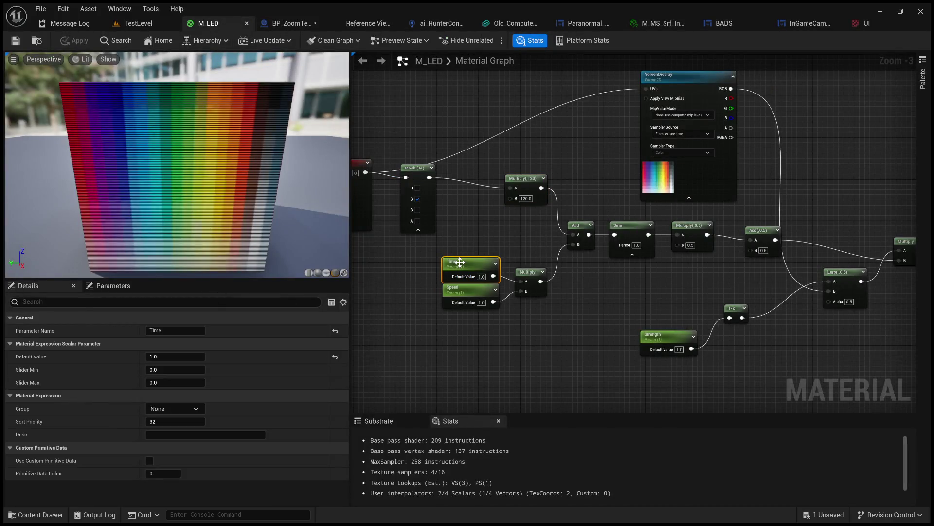
click(287, 24)
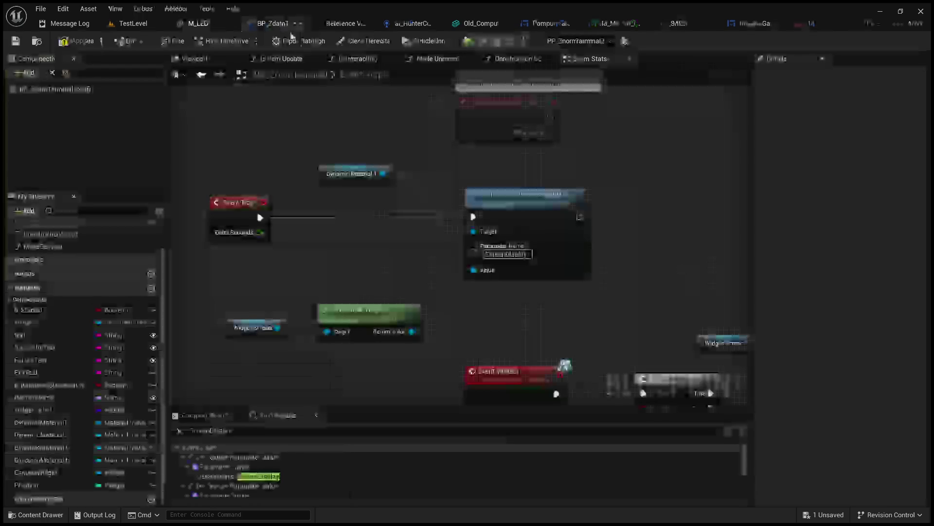
Step: Add a Set Scalar Parameter Value named Time and feed Event Tick's Delta Seconds into its Value
drag(230, 155, 522, 198)
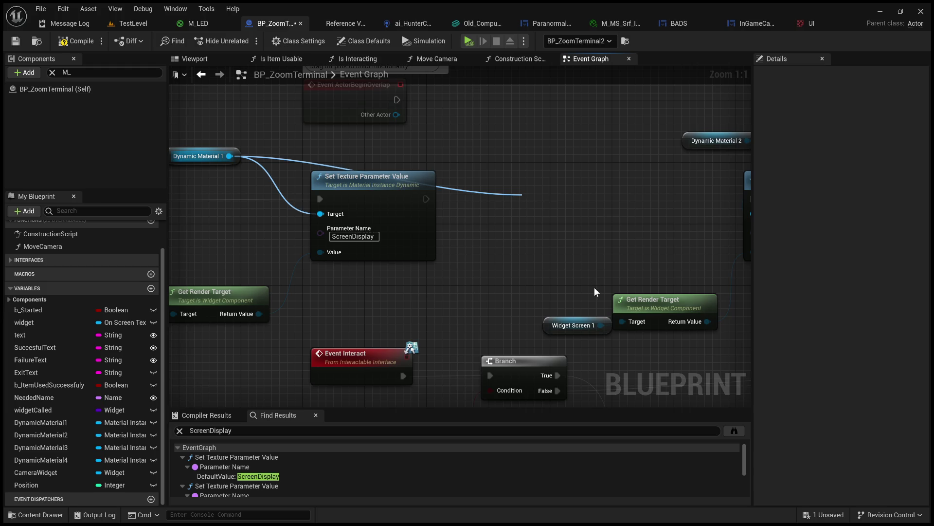
drag(426, 199, 531, 223)
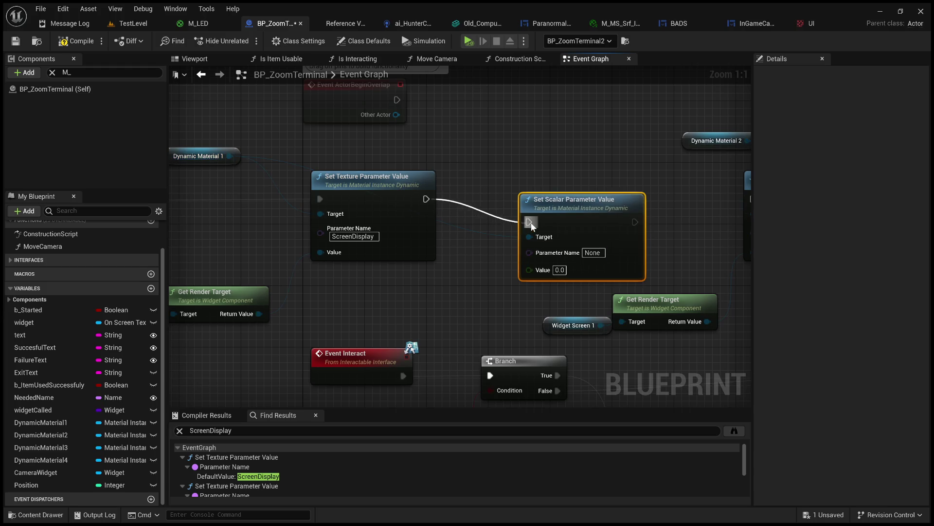
click(592, 253)
text(Time)
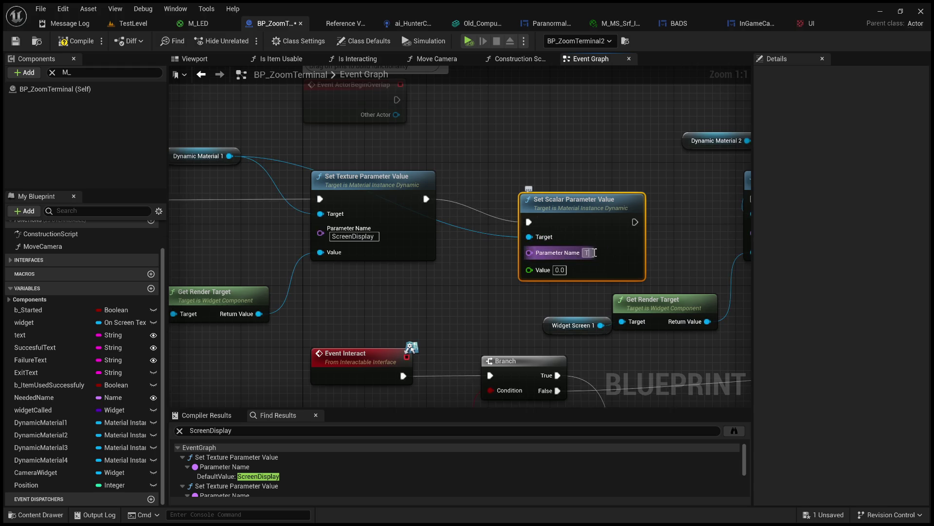
drag(556, 202, 517, 179)
scroll(522, 288, down, 2)
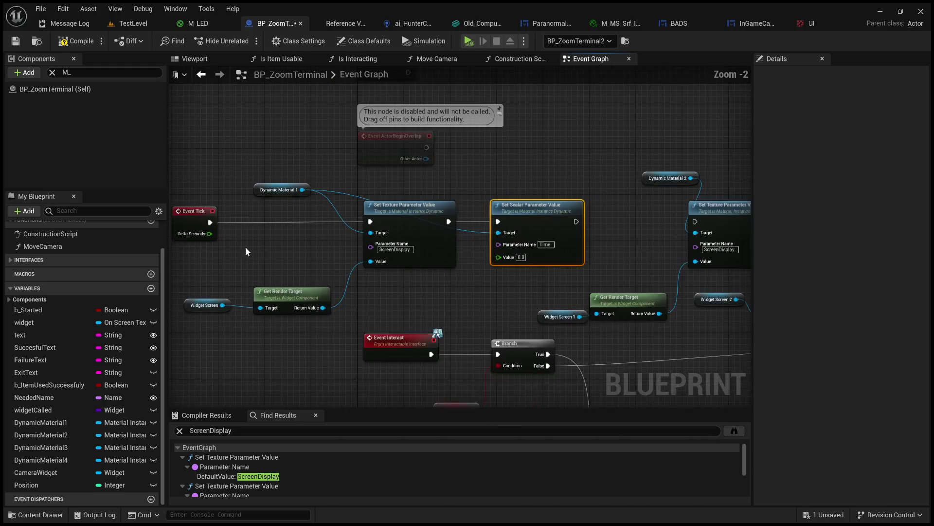
drag(209, 234, 498, 257)
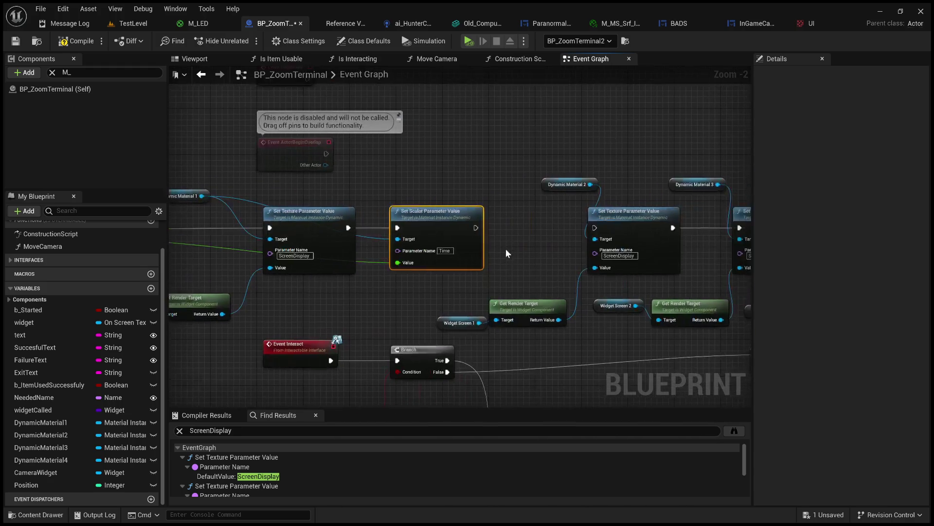
drag(476, 227, 594, 227)
Step: Compile BP_ZoomTerminal and return to the M_LED material graph
click(83, 42)
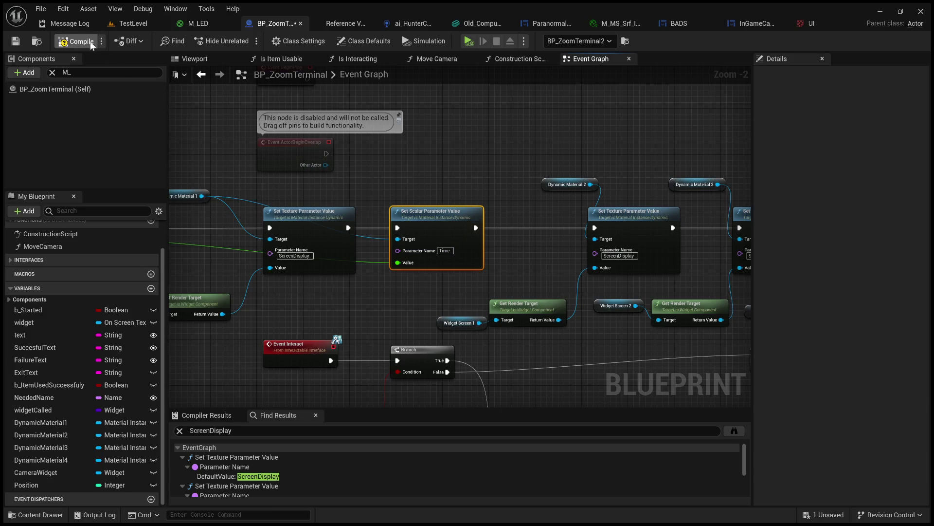
click(211, 26)
scroll(496, 313, up, 3)
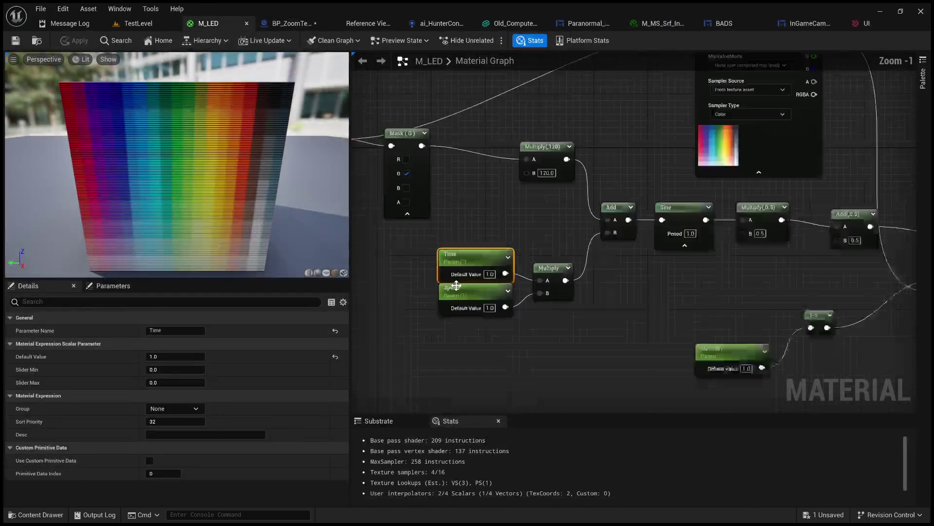
Step: Set the Speed parameter's default value to 0.01 and apply the material
click(496, 312)
key(BackSpace)
text(1)
key(Return)
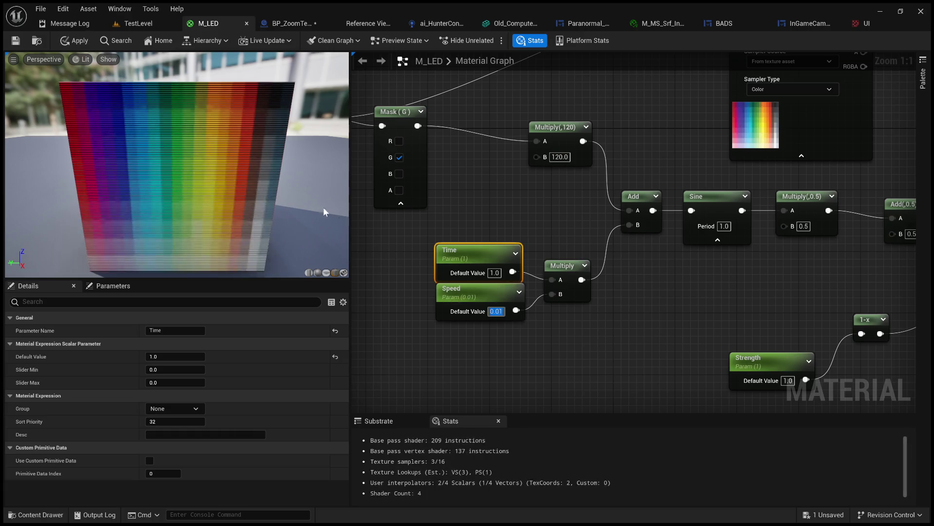
click(77, 41)
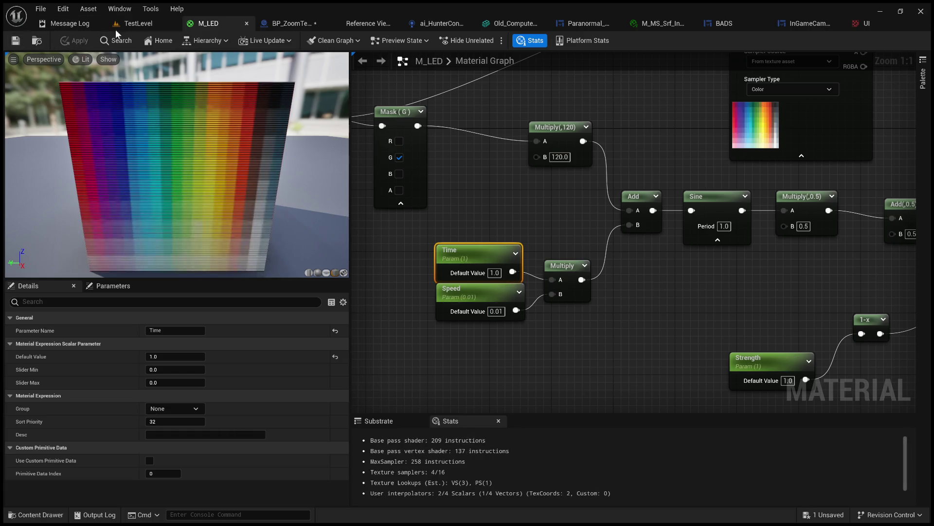
Step: Play-test TestLevel with a taller viewport, then return to BP_ZoomTerminal's Set Scalar node
click(138, 23)
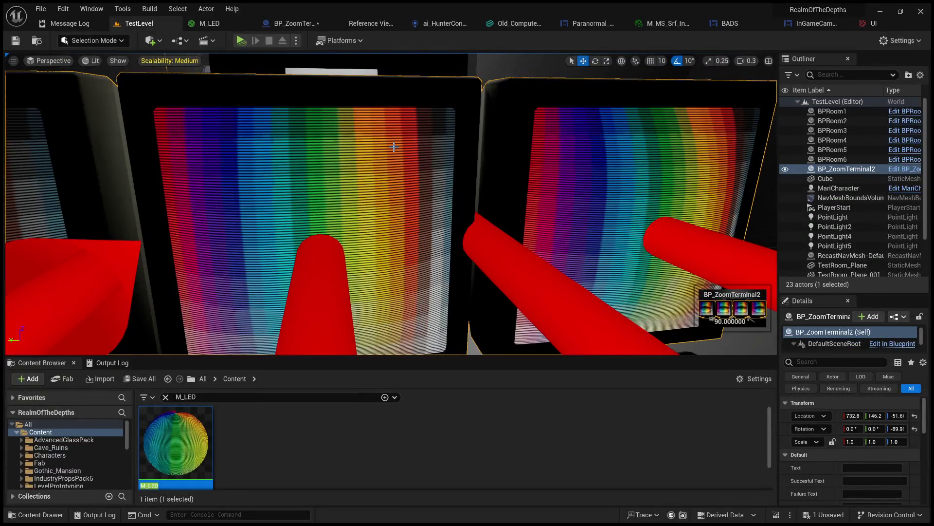
key(alt+p)
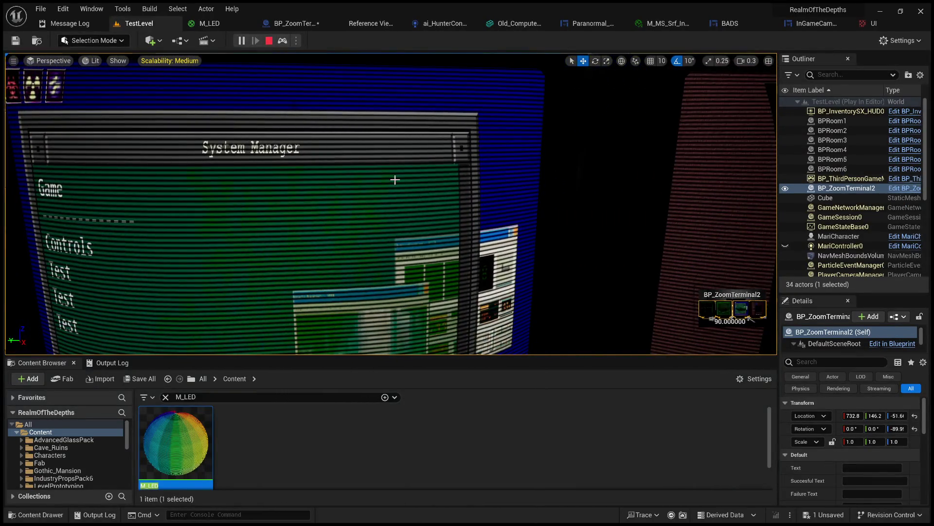
drag(452, 357, 472, 454)
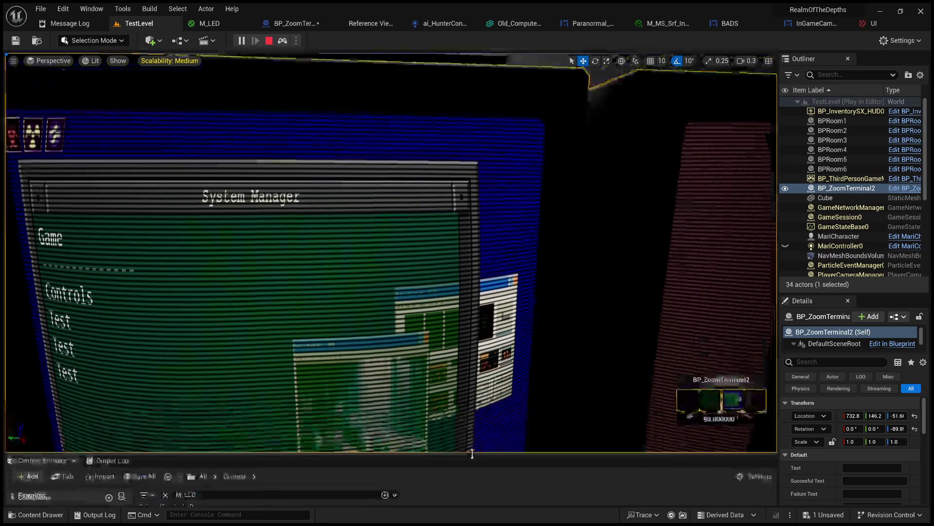
click(269, 41)
click(273, 23)
mouse_move(351, 286)
mouse_down()
mouse_move(455, 281)
mouse_move(558, 302)
mouse_up()
scroll(487, 283, up, 2)
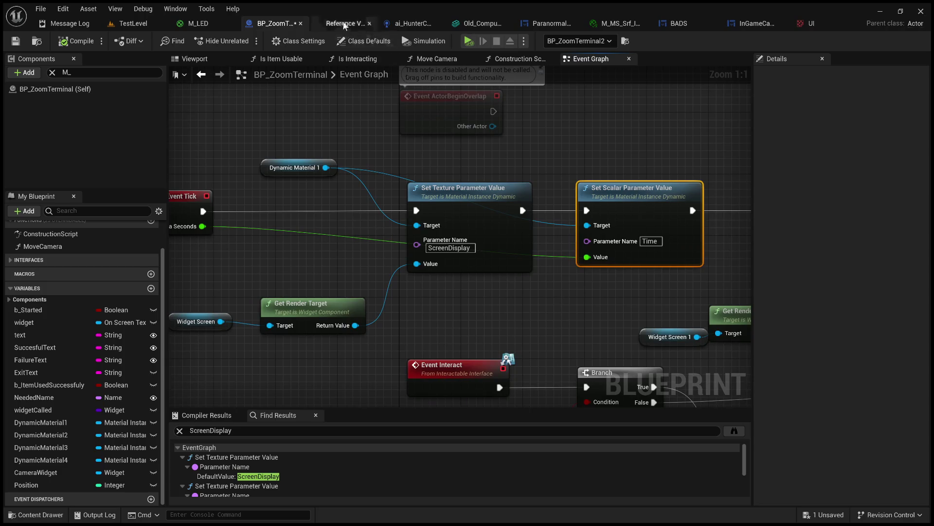
Step: Set Speed's default value to 1.0 and reset Time's default value to 1.0
click(199, 24)
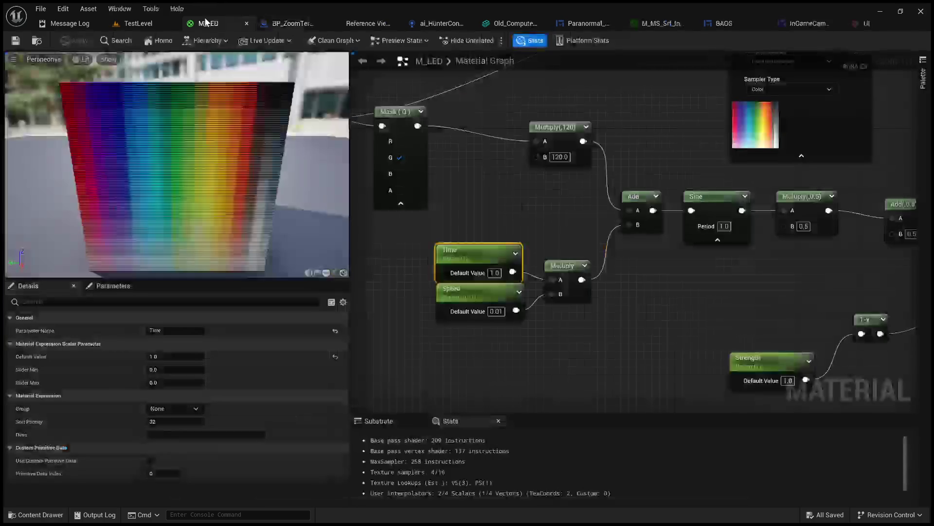
text(1)
key(Return)
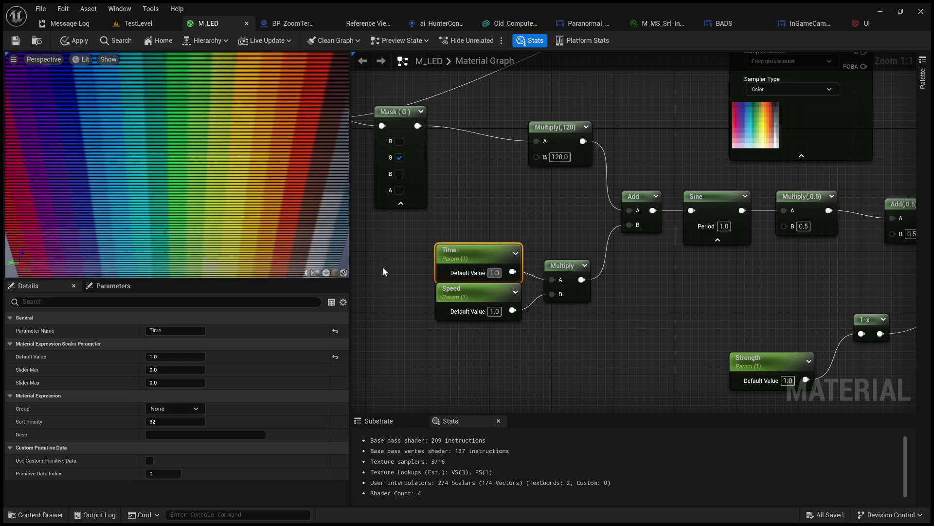
drag(159, 356, 195, 358)
click(541, 235)
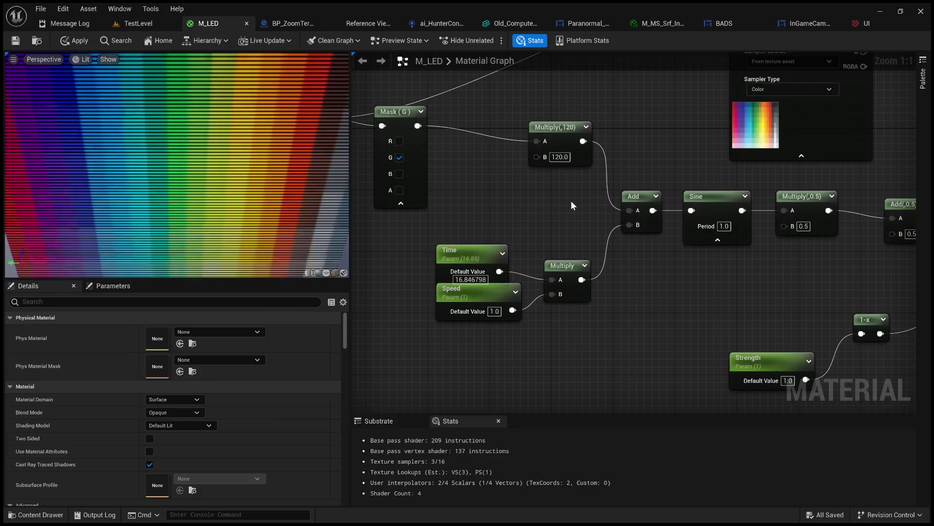
key(ctrl+z)
click(515, 273)
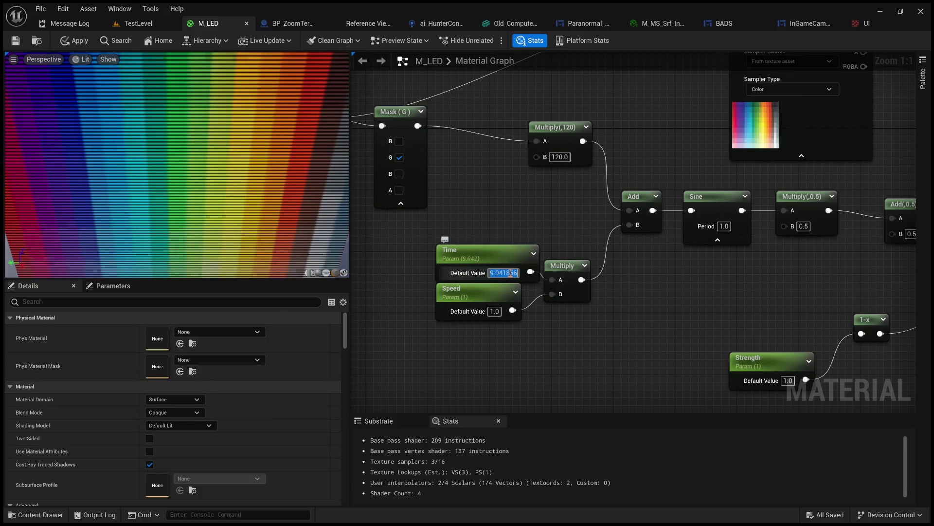
text(1)
key(Return)
scroll(557, 265, down, 2)
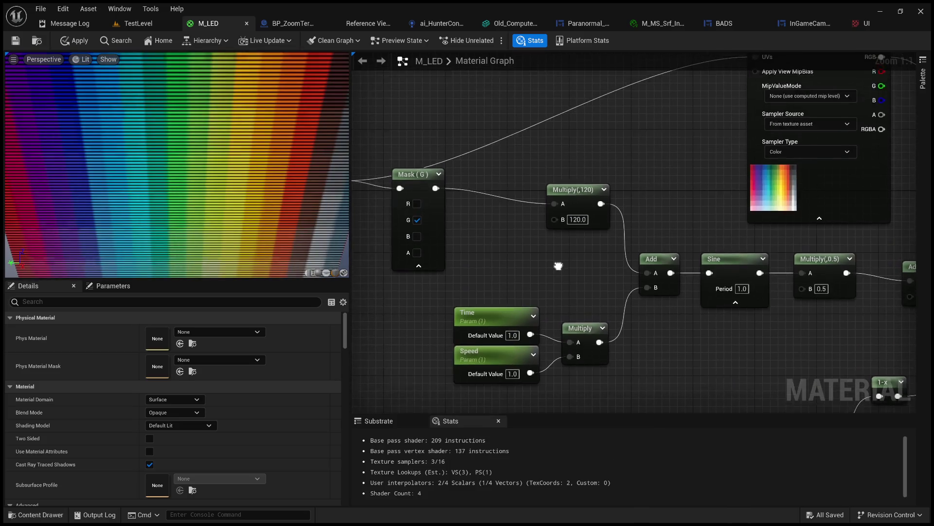
scroll(558, 265, down, 1)
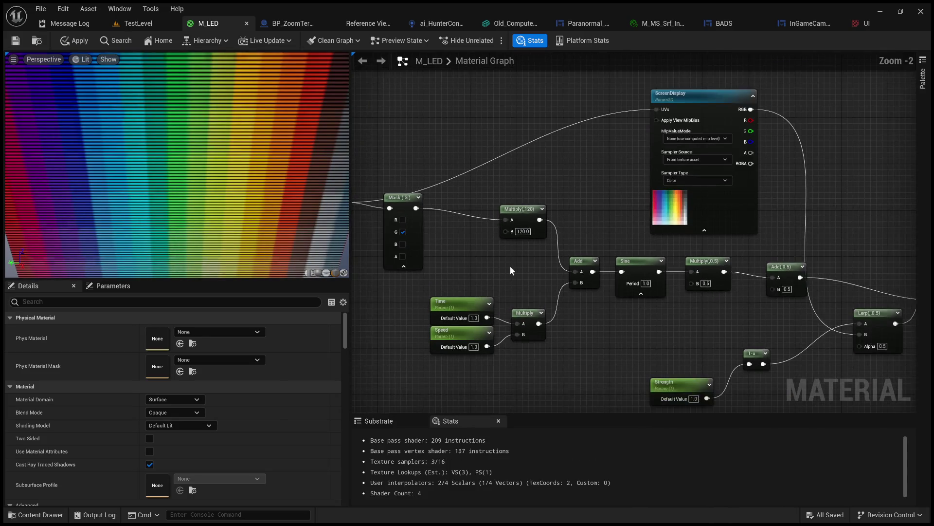
scroll(571, 293, up, 2)
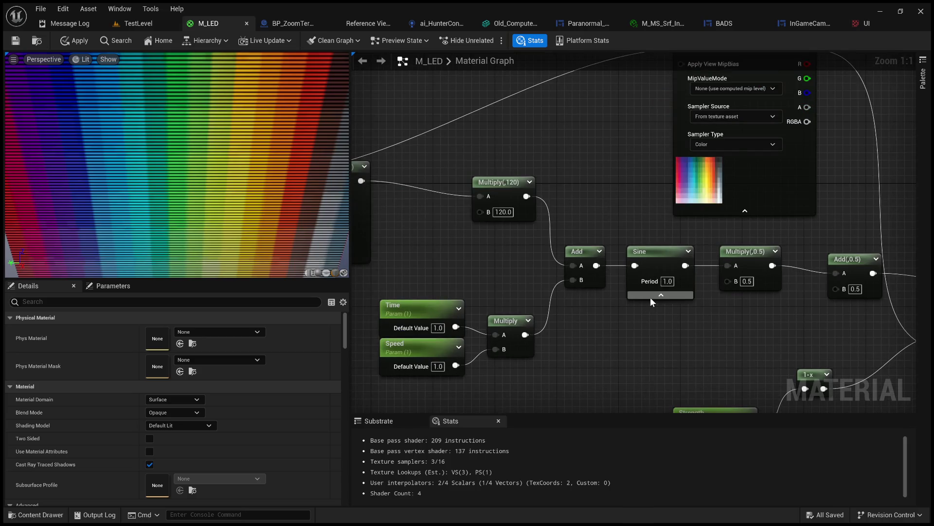
Step: Try 110 for the Multiply(,120) B value, then set it back to 120
drag(655, 282, 632, 310)
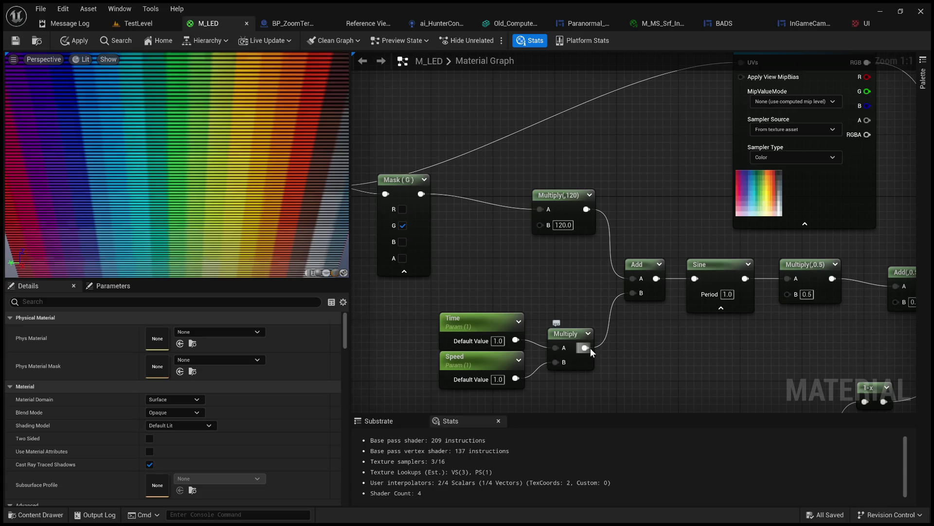
click(566, 225)
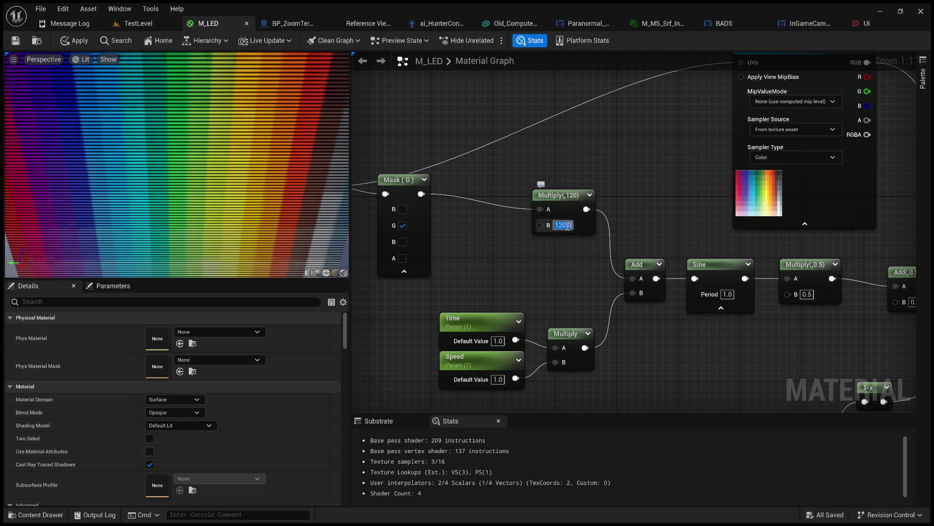
text(11)
text(0)
key(Return)
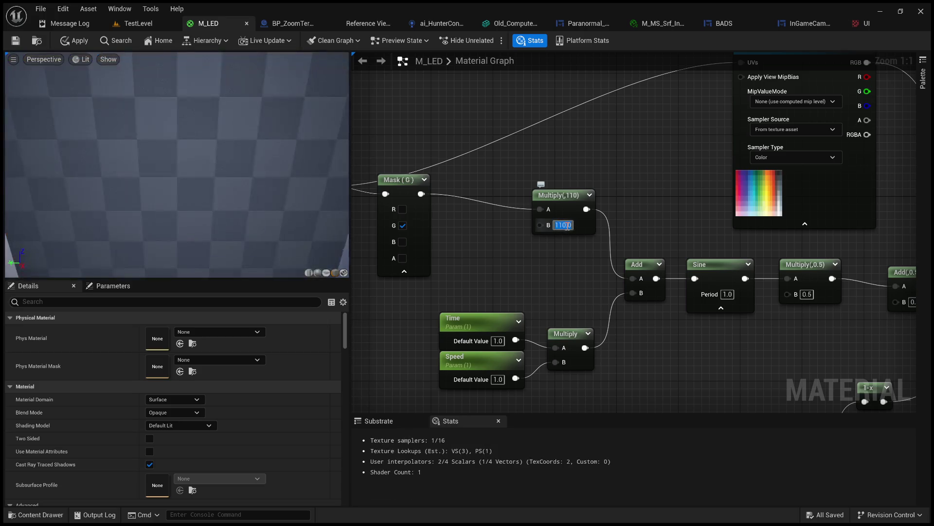
text(120)
key(Return)
Step: Wire the Time×Speed Multiply output into the post-Sine Multiply's B input
drag(572, 286, 466, 261)
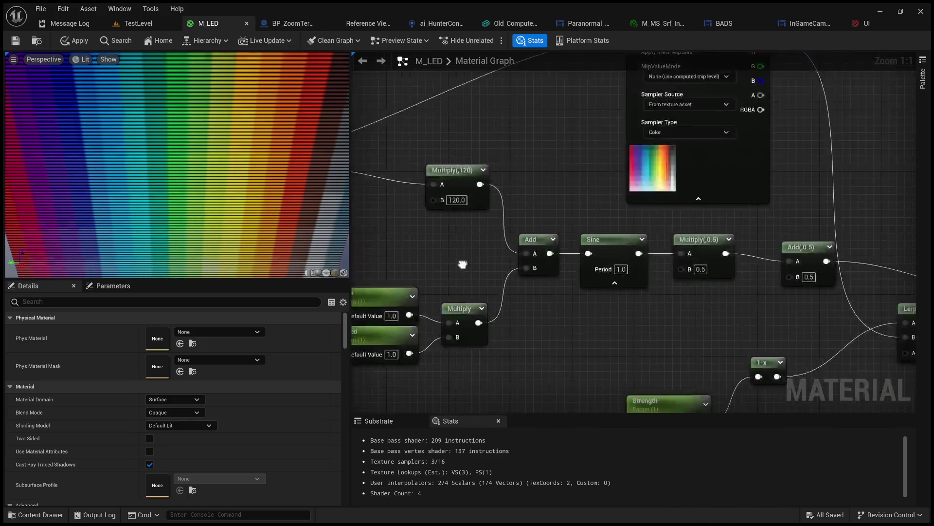
drag(427, 159, 484, 222)
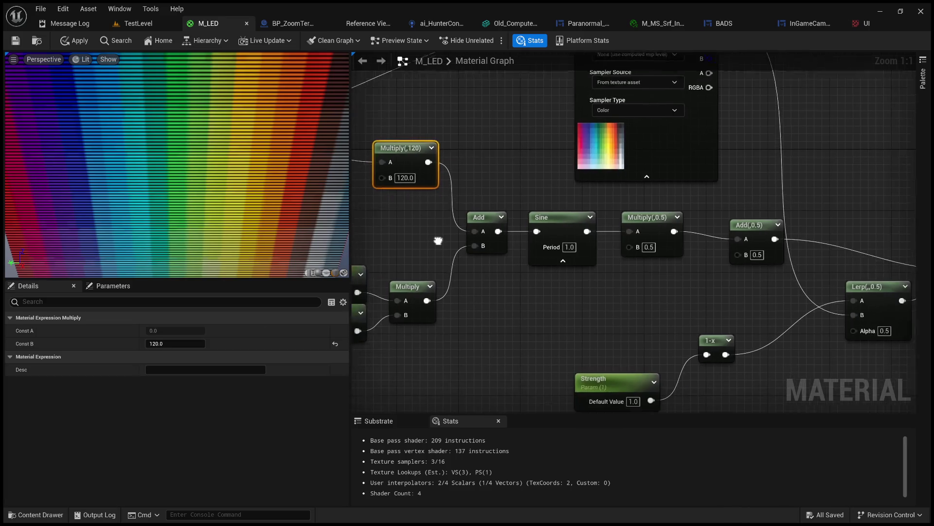
mouse_move(477, 298)
mouse_down()
mouse_move(569, 303)
mouse_move(705, 243)
mouse_move(690, 244)
mouse_up()
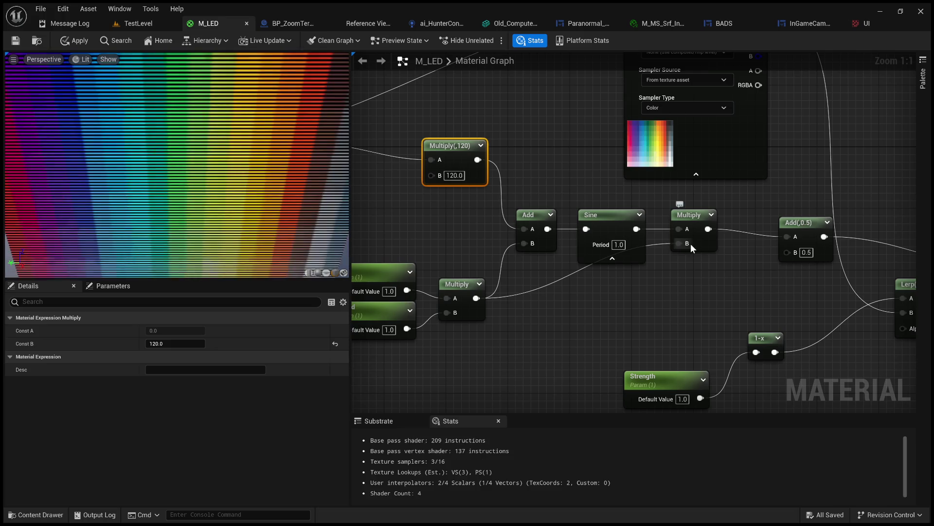
scroll(455, 264, down, 2)
click(403, 269)
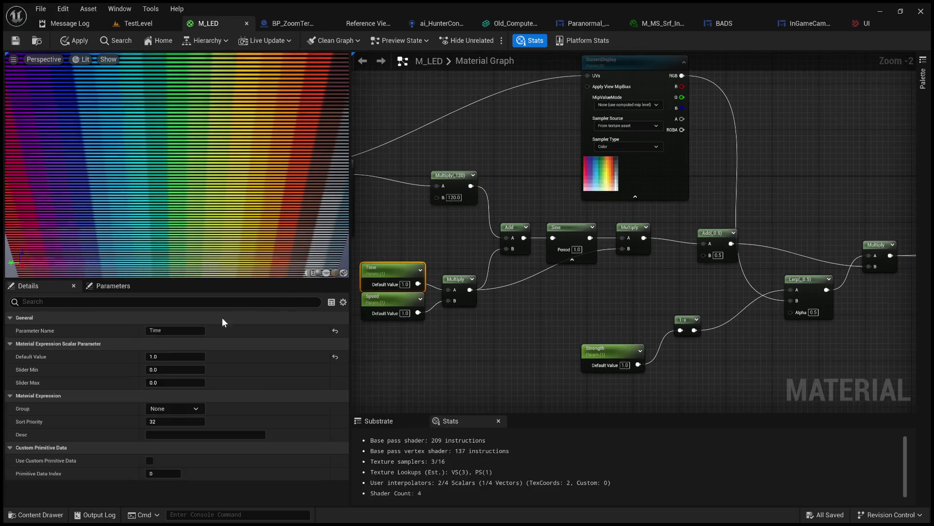
Step: Try Time default values of 2.0 and 100, then set it back to 1.0
click(181, 355)
text(2)
key(Return)
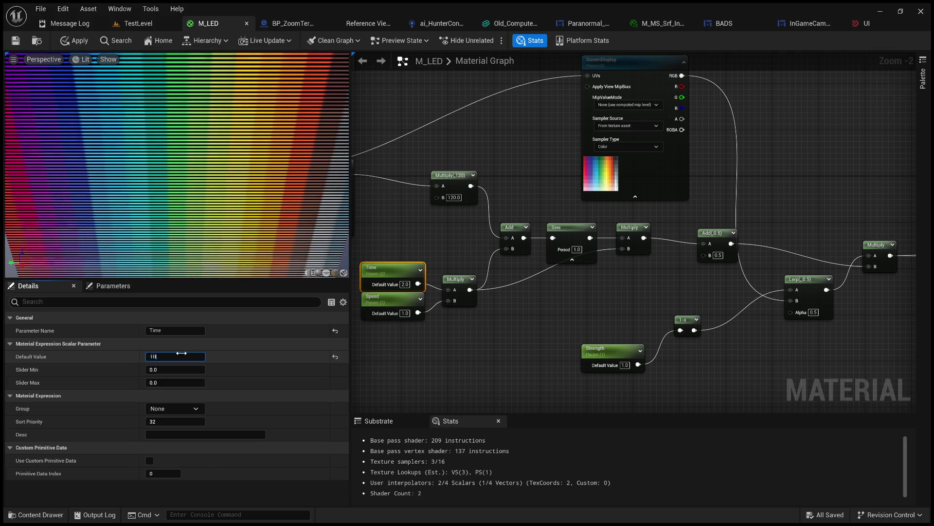
text(00.0)
key(Return)
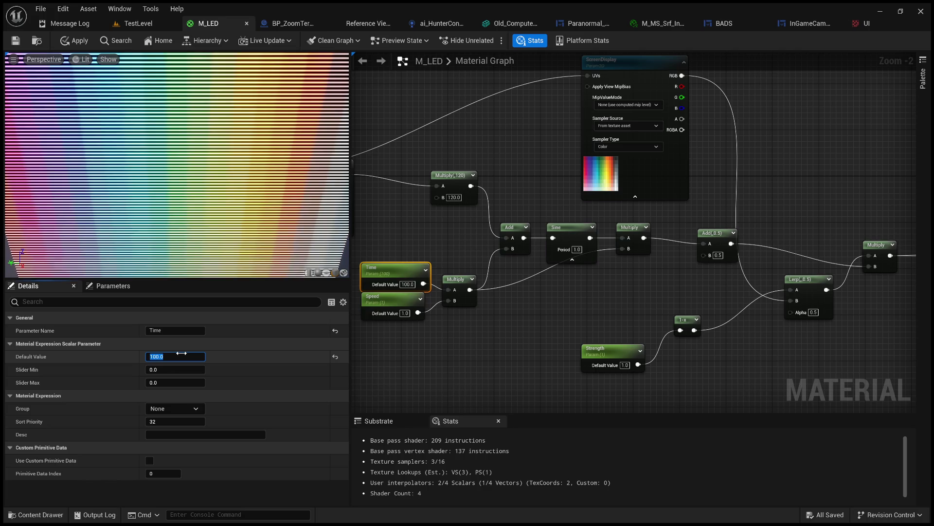
text(1)
key(Return)
scroll(647, 252, up, 1)
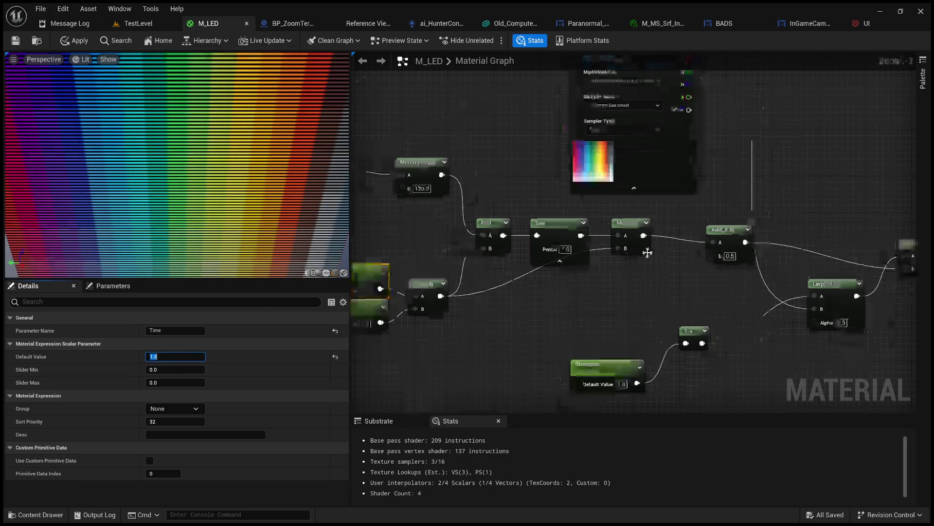
click(606, 285)
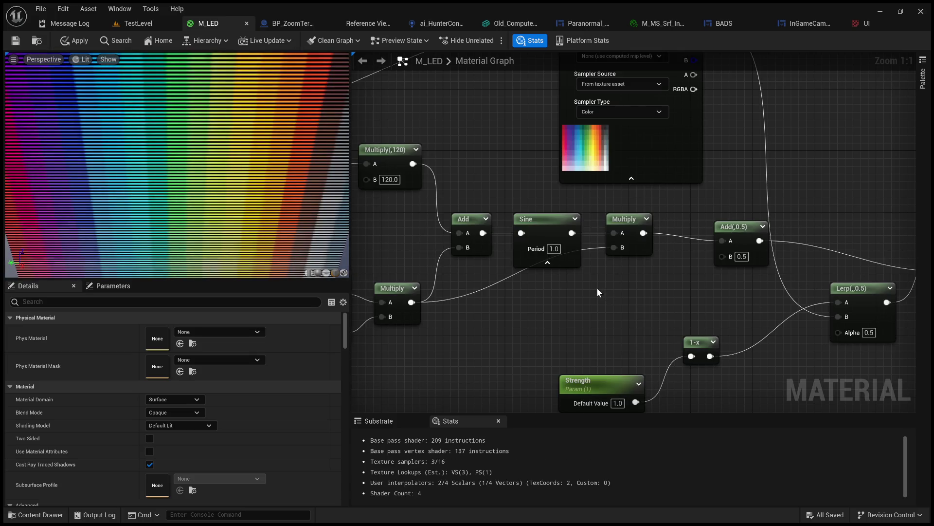
Step: Unlink the Multiply's B input so it uses 0.5, and keep Sine Period at 1.0 after trying 0.5
alt+click(614, 247)
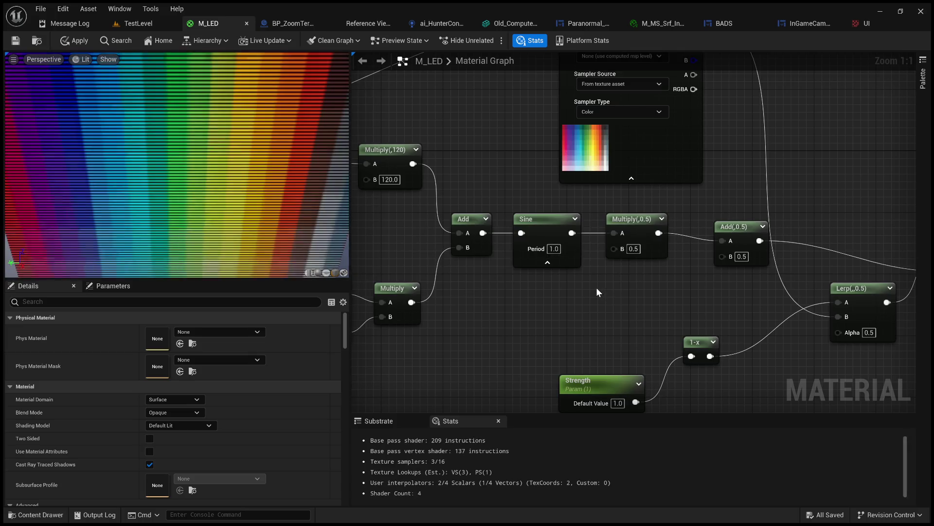
click(547, 262)
click(531, 245)
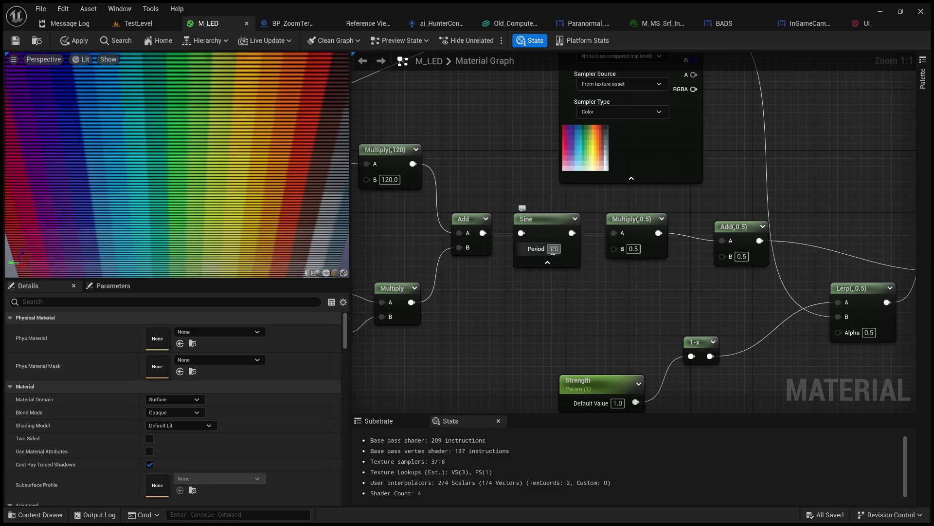
text(0.5)
key(Return)
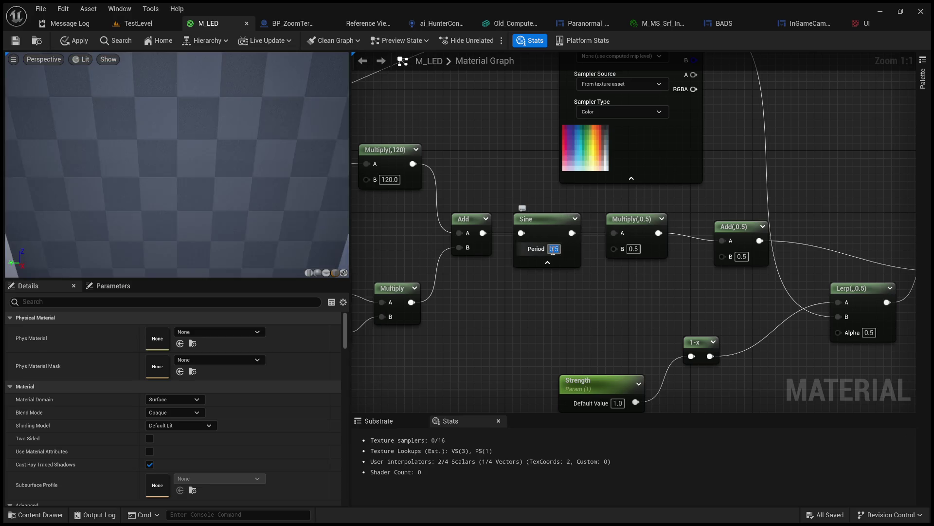
text(1)
key(Return)
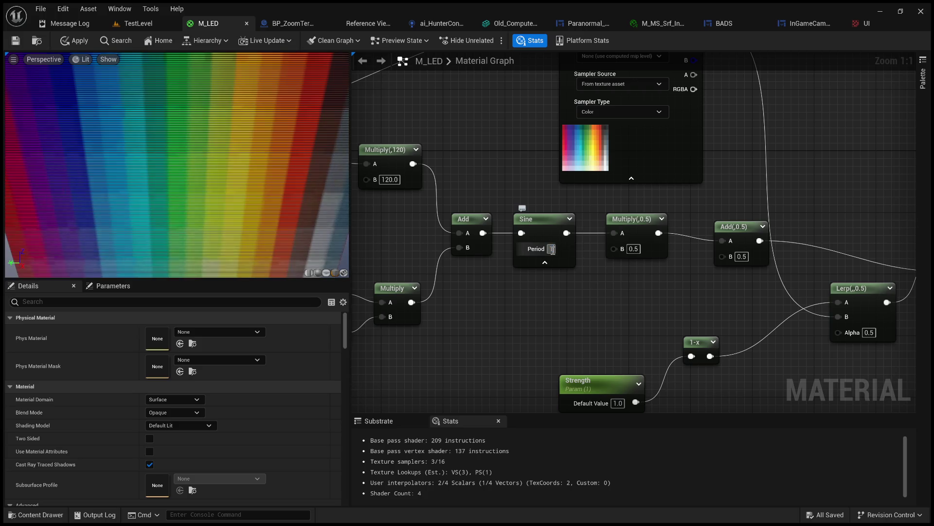
scroll(626, 300, down, 2)
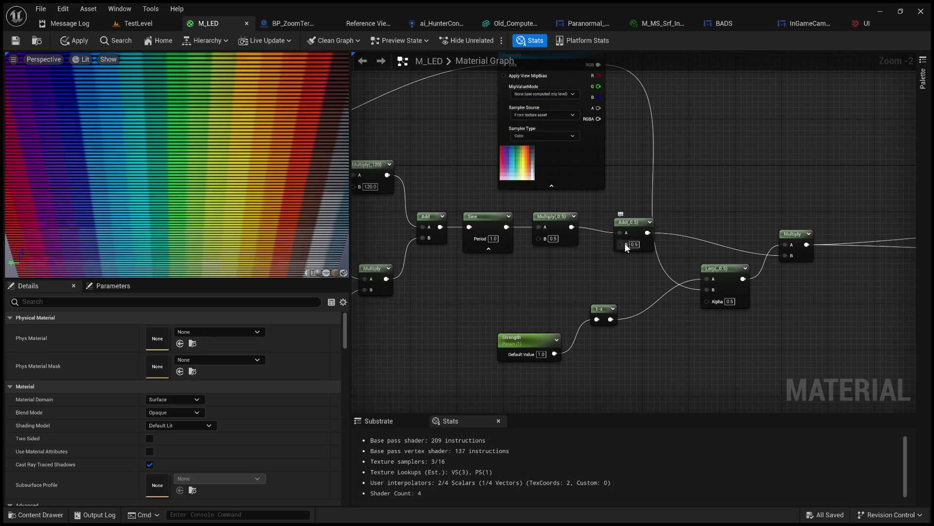
Step: Try Add offsets of 1, 0.5 and 0.05, settling on 1
text(1)
key(Return)
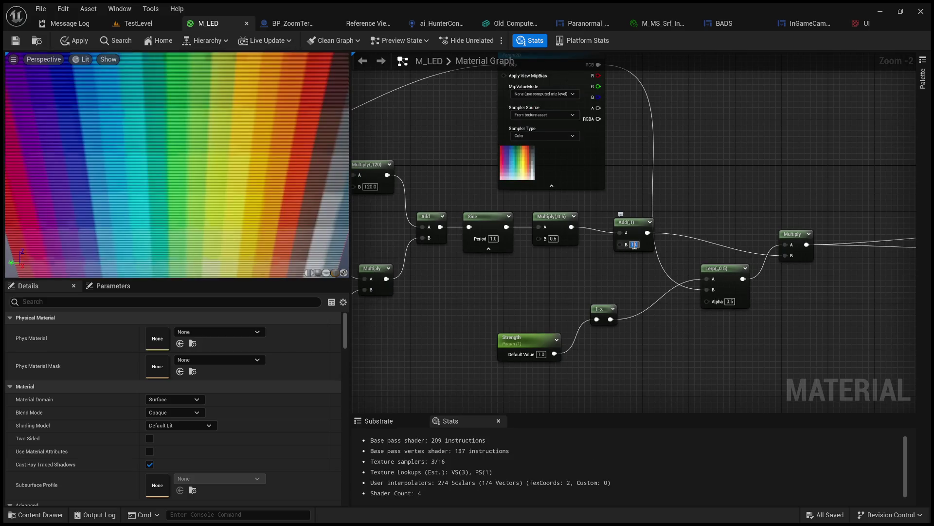
key(BackSpace)
text(0.5)
key(Return)
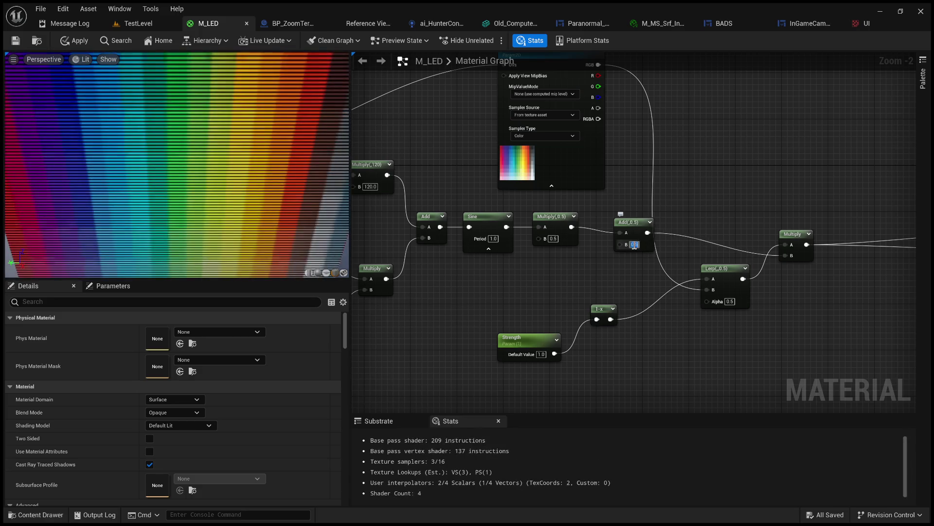
text(0.05)
key(Return)
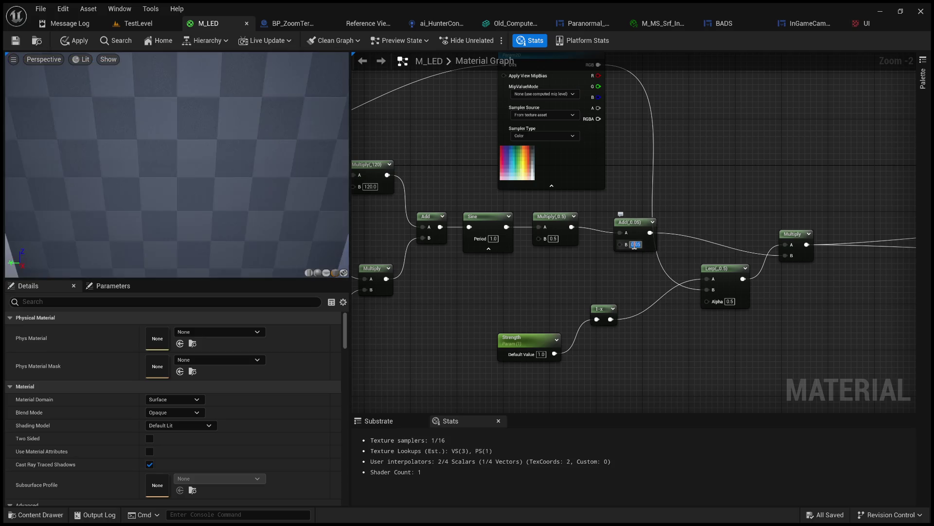
text(1)
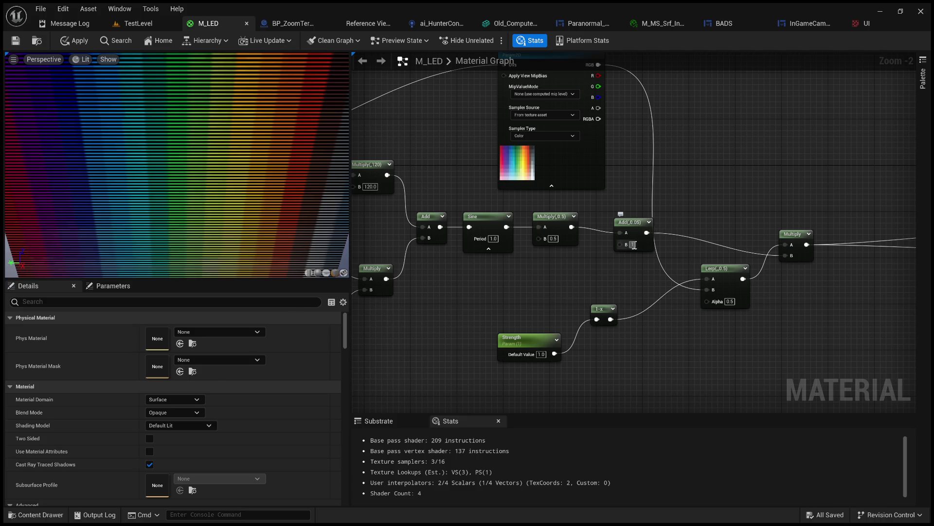
Step: Test a higher Strength value, then set Strength's default value to 1.0
scroll(269, 171, down, 3)
drag(270, 176, 183, 175)
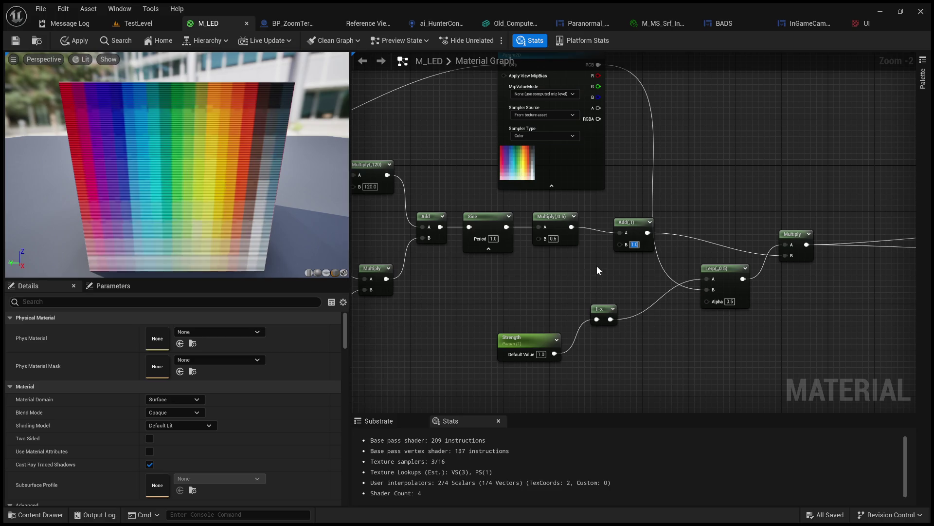
scroll(608, 268, up, 1)
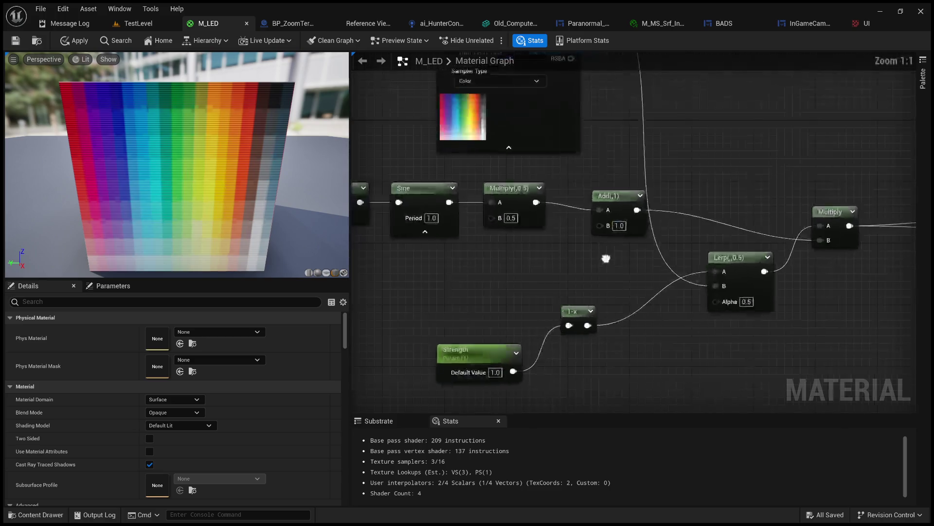
mouse_move(594, 266)
mouse_down()
mouse_move(651, 276)
mouse_move(619, 277)
mouse_move(629, 300)
mouse_up()
scroll(633, 276, down, 1)
click(591, 345)
drag(157, 356, 176, 356)
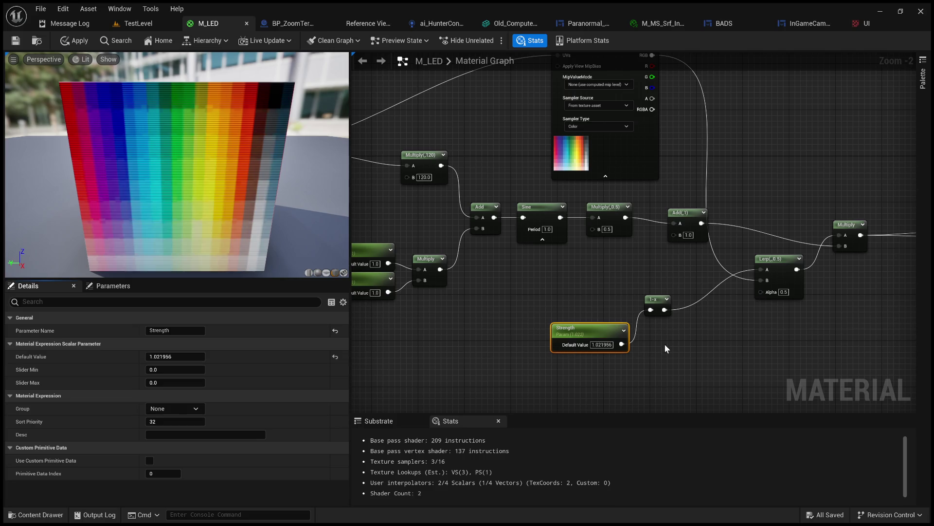
click(184, 357)
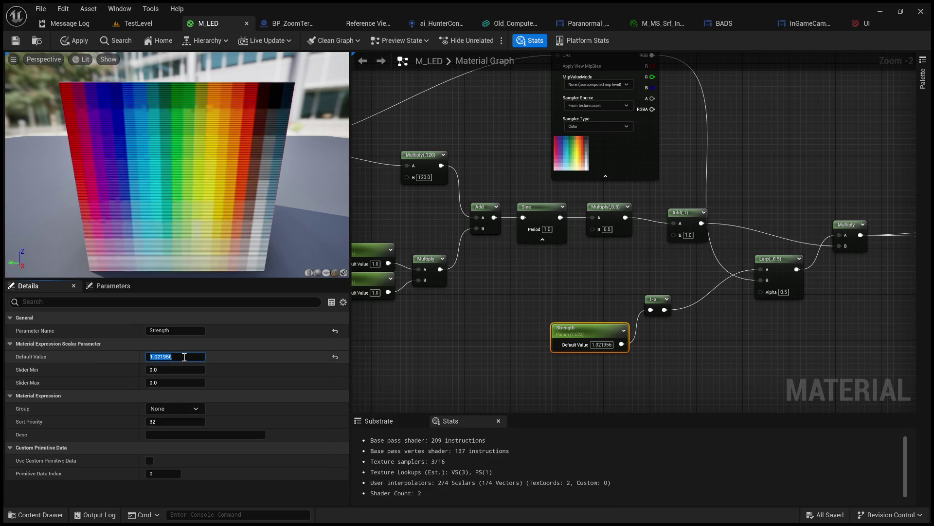
text(1)
key(Return)
drag(430, 287, 501, 276)
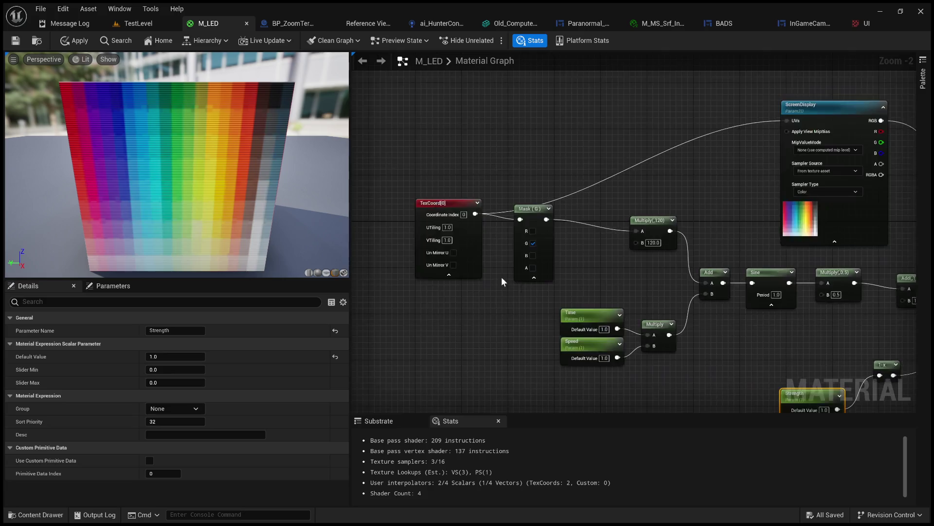
Step: Keep TexCoord UTiling at 1.0 and break the Mask wire into ScreenDisplay's UVs input
scroll(501, 281, up, 2)
key(Return)
mouse_move(655, 273)
mouse_down()
mouse_move(540, 324)
mouse_move(550, 323)
mouse_move(445, 321)
mouse_move(553, 313)
mouse_up()
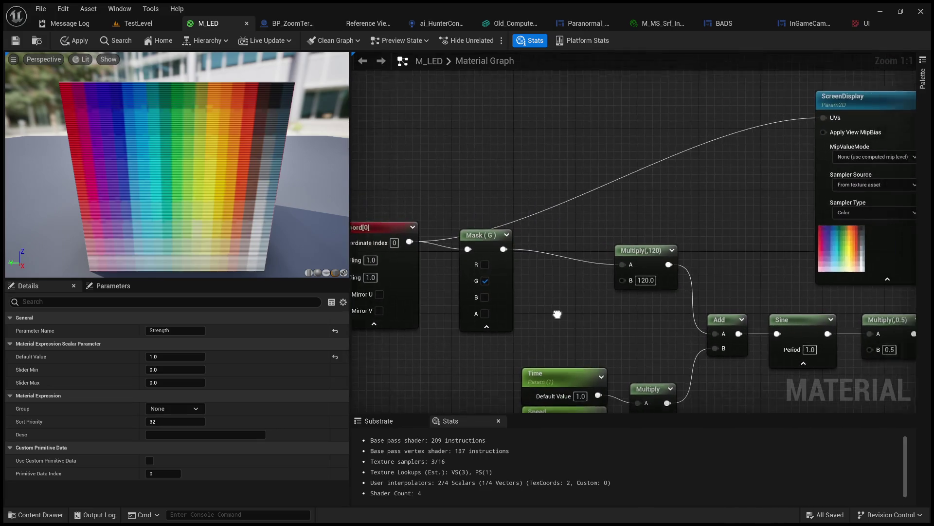
scroll(559, 310, down, 2)
drag(607, 220, 539, 229)
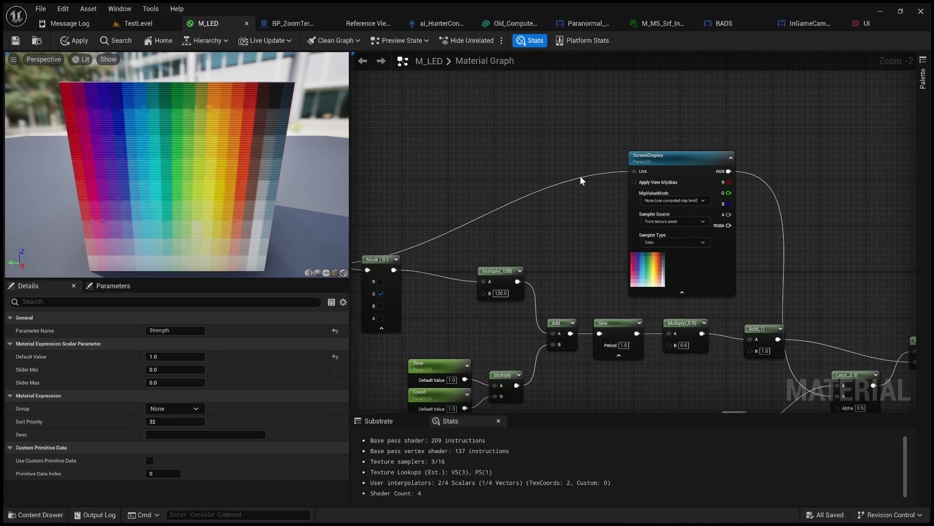
alt+click(581, 178)
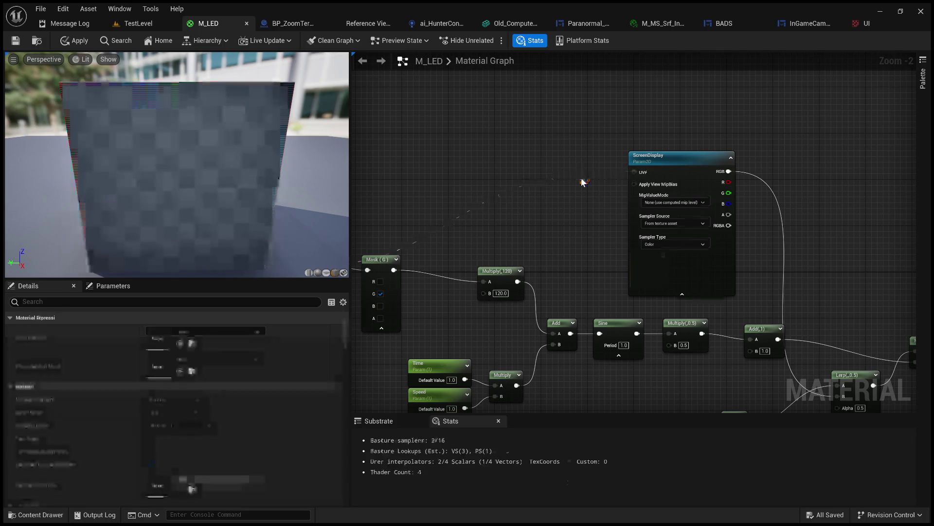
mouse_move(562, 226)
mouse_down()
mouse_move(535, 202)
mouse_move(679, 192)
mouse_up()
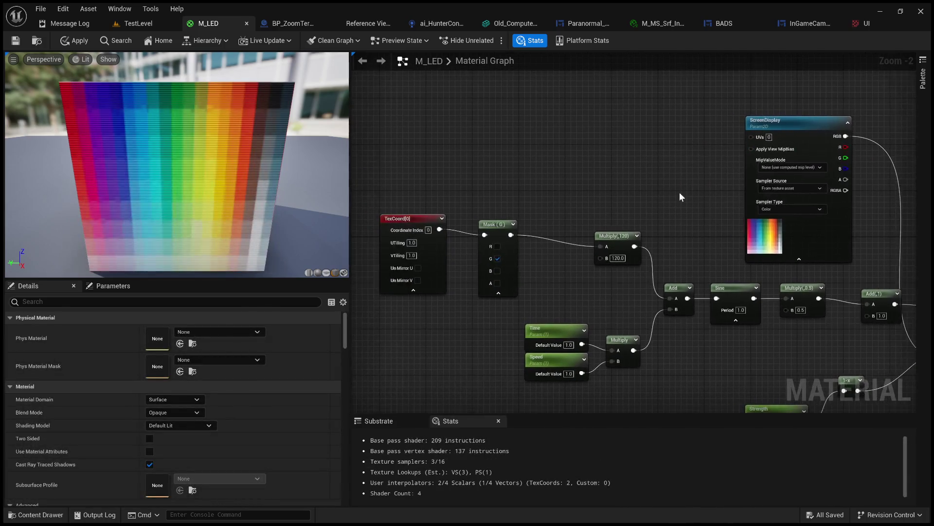
scroll(537, 265, up, 2)
drag(565, 282, 586, 242)
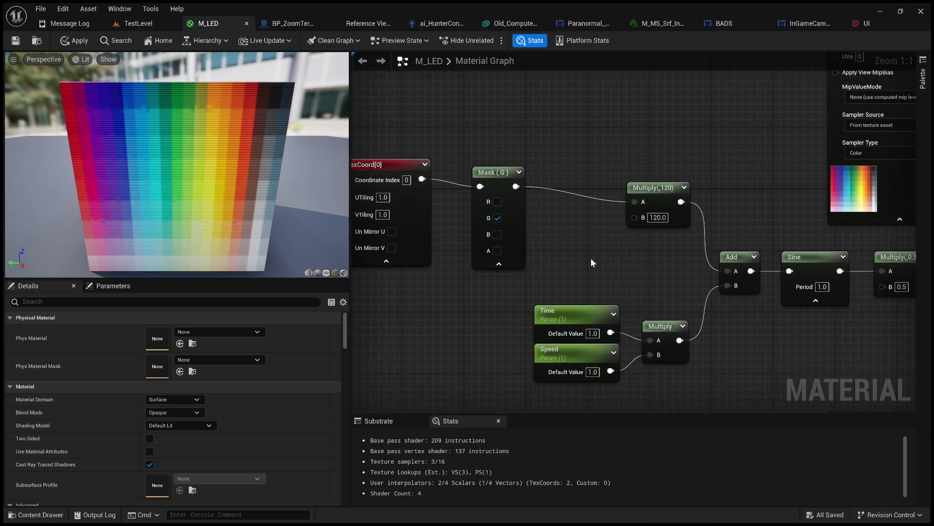
mouse_move(654, 259)
mouse_down()
mouse_move(565, 222)
mouse_move(444, 217)
mouse_move(402, 226)
mouse_up()
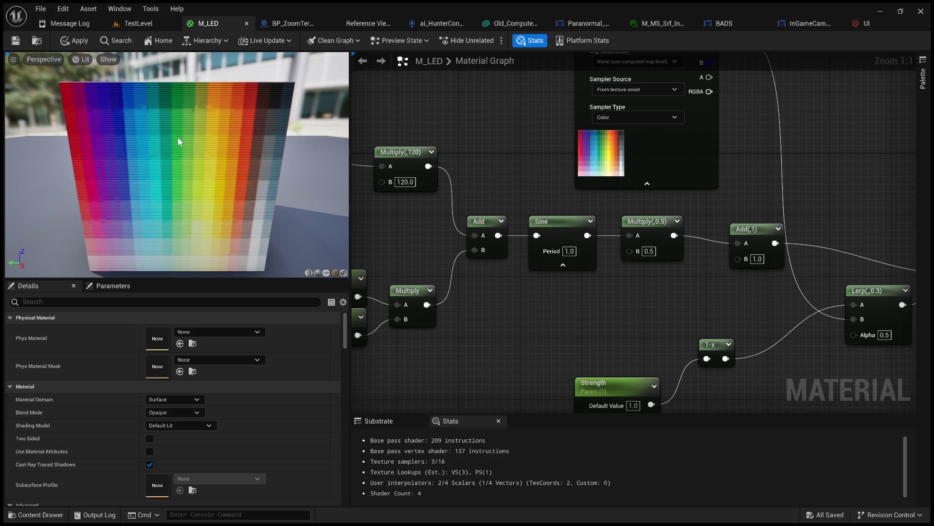
scroll(199, 169, up, 5)
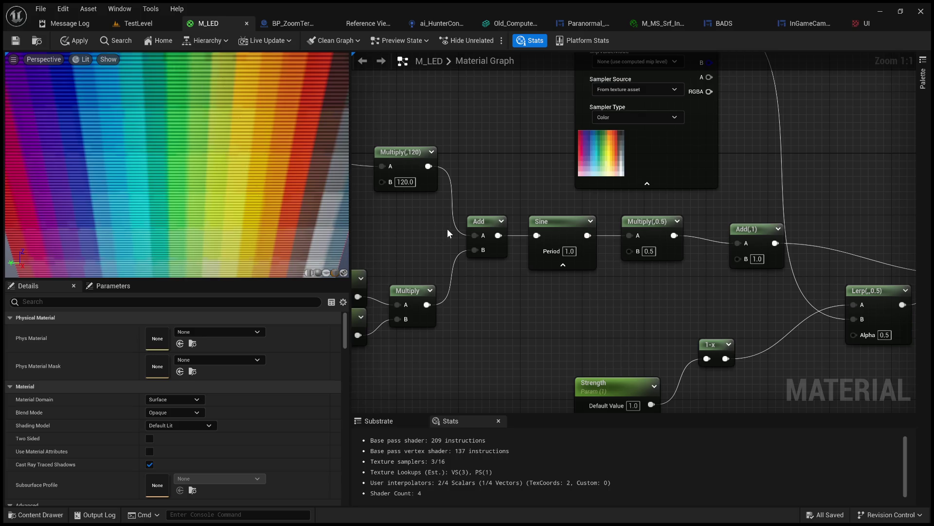
scroll(447, 228, down, 1)
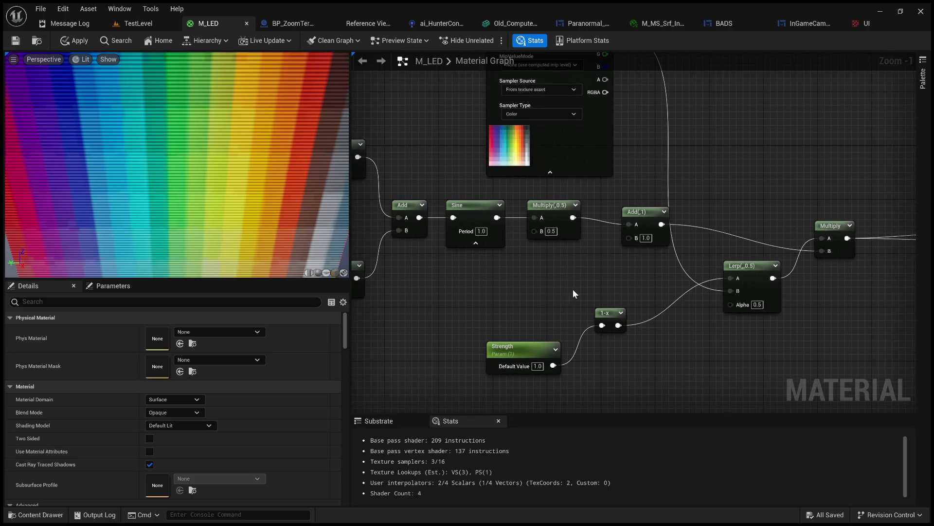
click(646, 218)
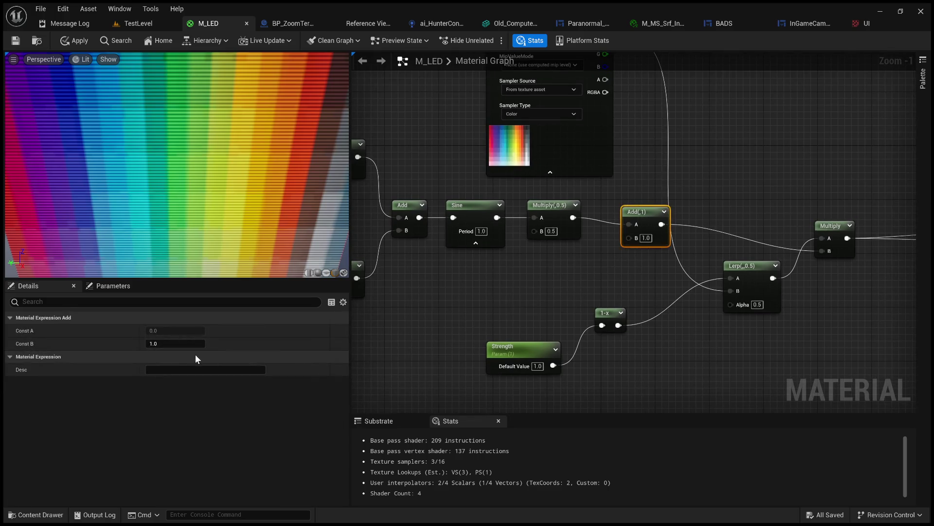
click(181, 343)
text(2)
key(Return)
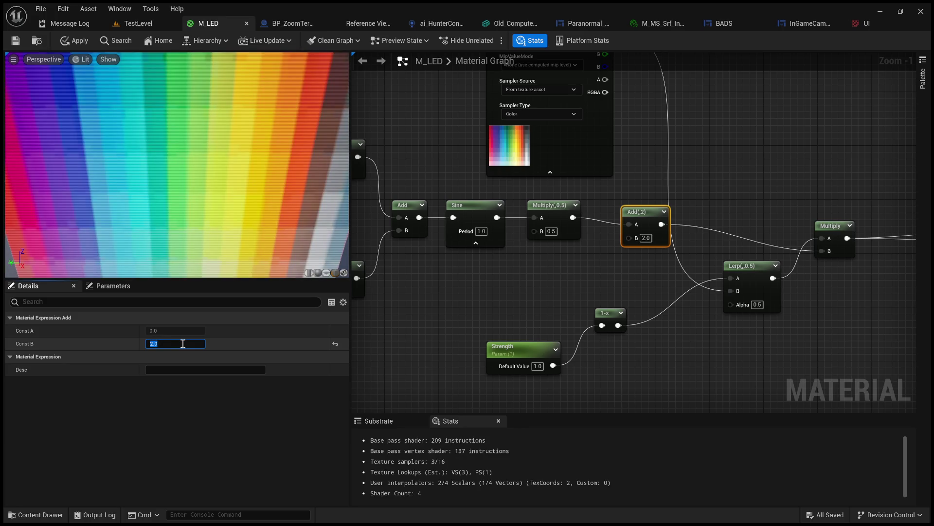
click(510, 314)
drag(510, 314, 615, 316)
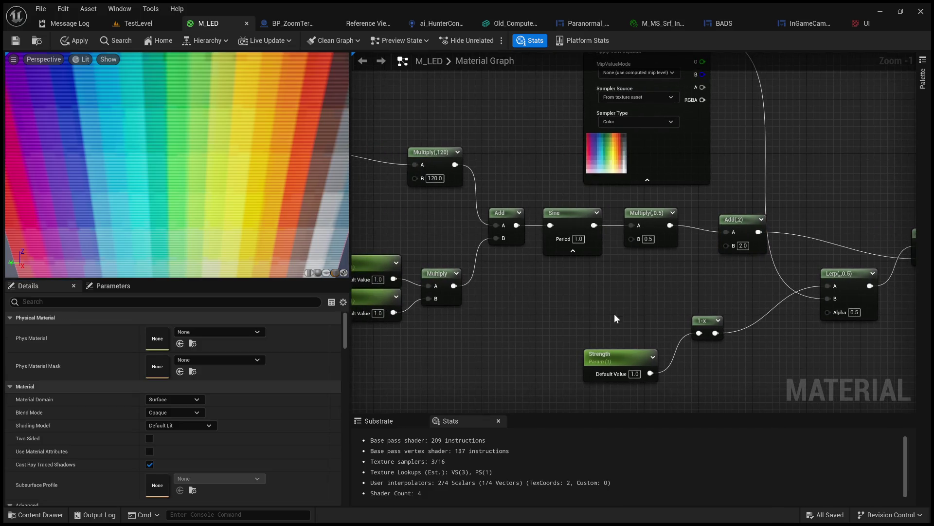
key(ctrl+z)
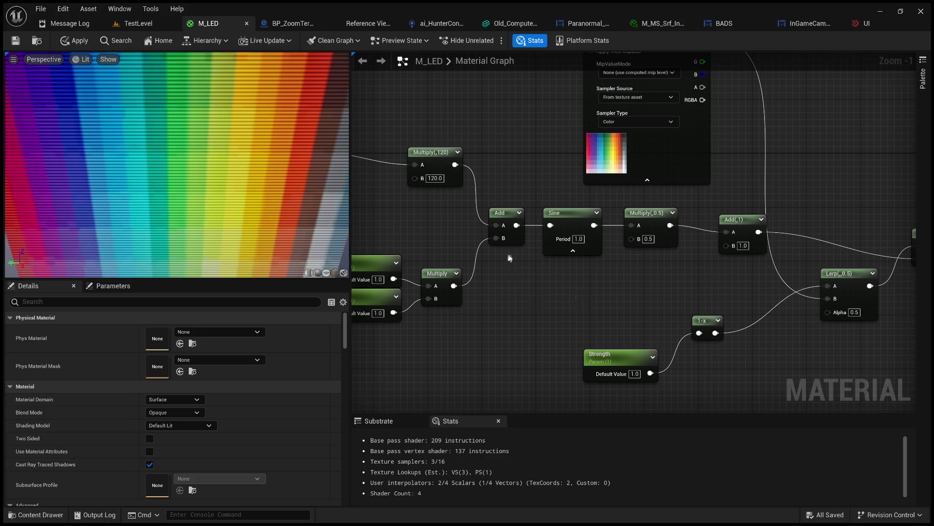
drag(638, 306, 555, 267)
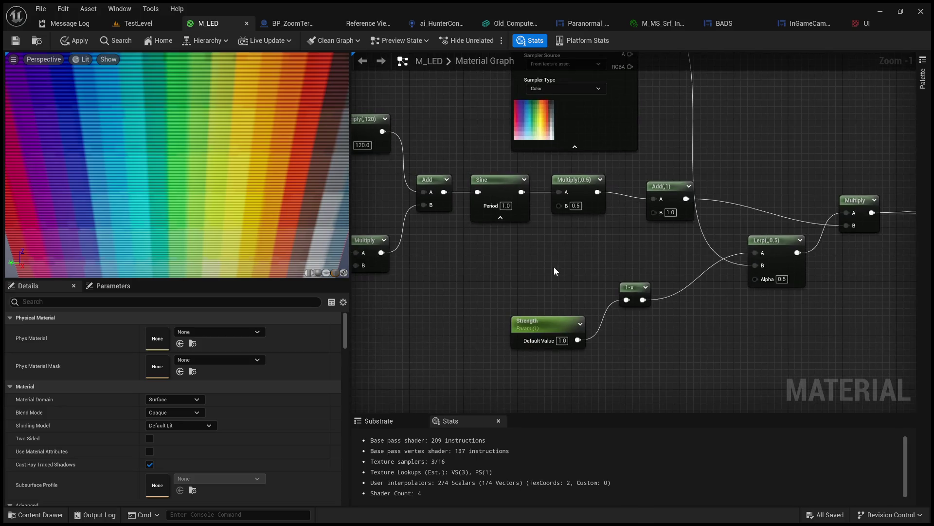
scroll(551, 267, down, 2)
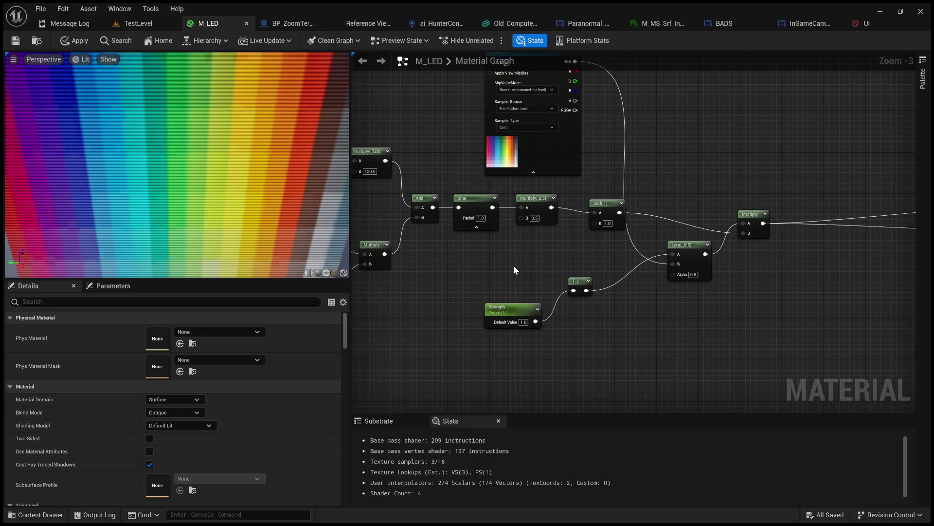
mouse_move(513, 265)
mouse_down()
mouse_move(601, 257)
mouse_move(459, 258)
mouse_move(628, 300)
mouse_move(532, 278)
mouse_move(419, 271)
mouse_move(614, 276)
mouse_up()
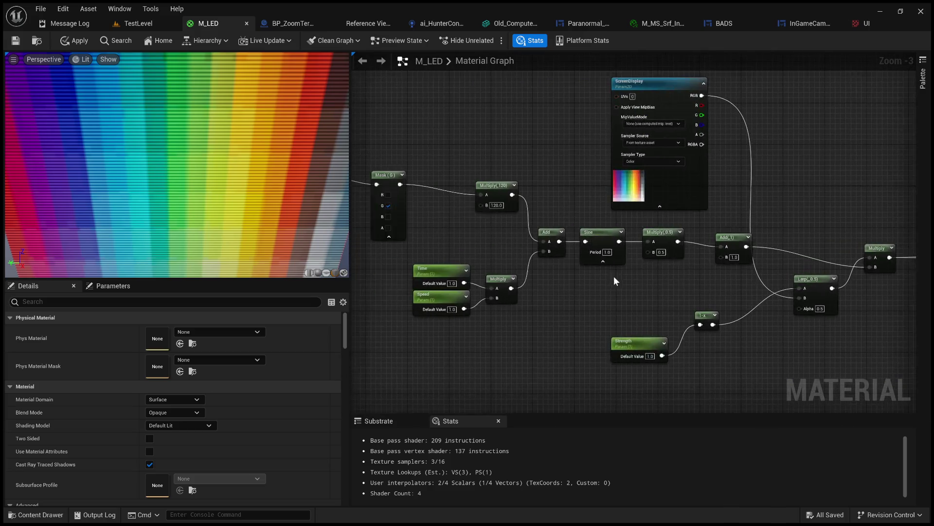
mouse_move(485, 230)
mouse_down()
mouse_move(596, 247)
mouse_move(803, 253)
mouse_move(747, 255)
mouse_up()
scroll(605, 247, up, 3)
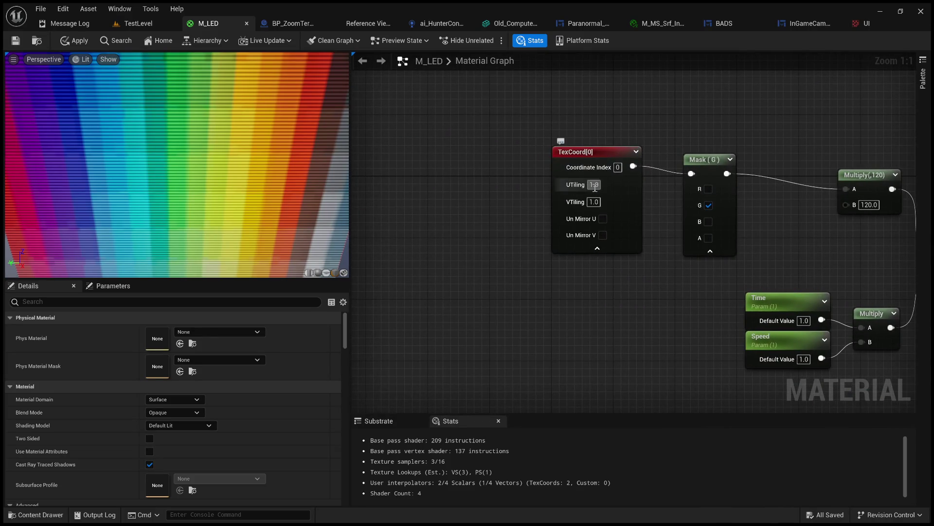
text(2)
key(Return)
text(1)
key(Return)
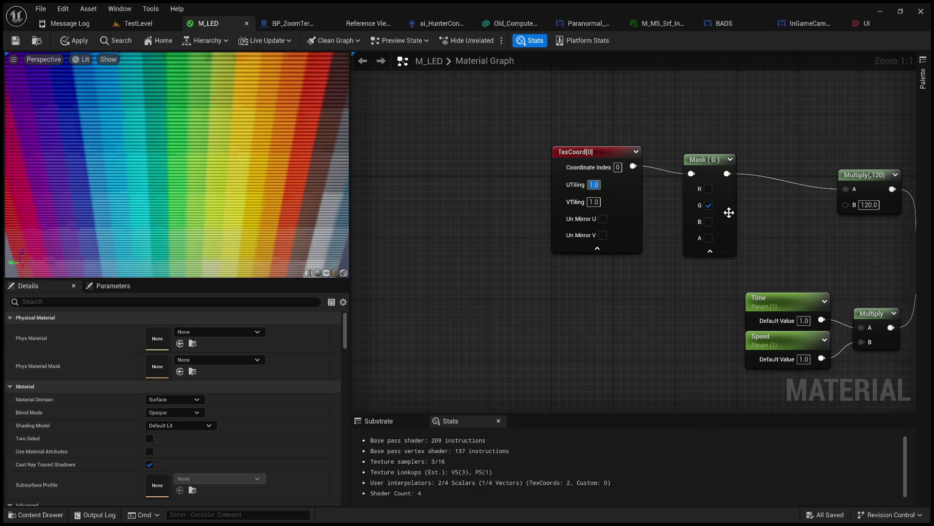
click(708, 189)
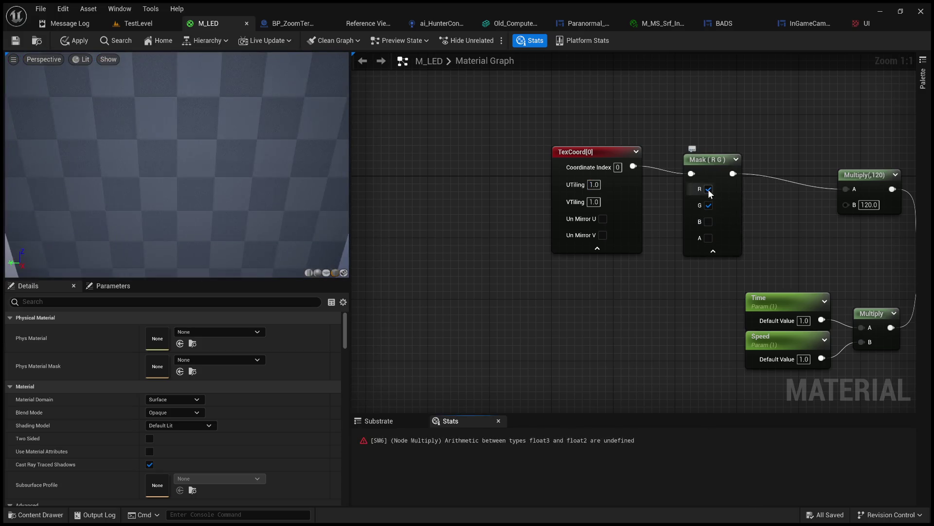
click(709, 205)
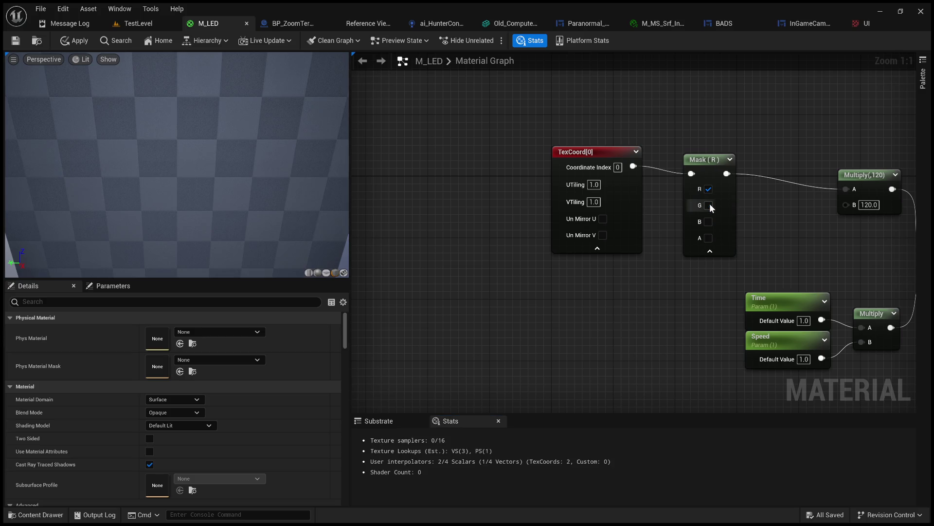
click(709, 204)
click(708, 189)
drag(775, 220, 634, 232)
scroll(574, 246, down, 2)
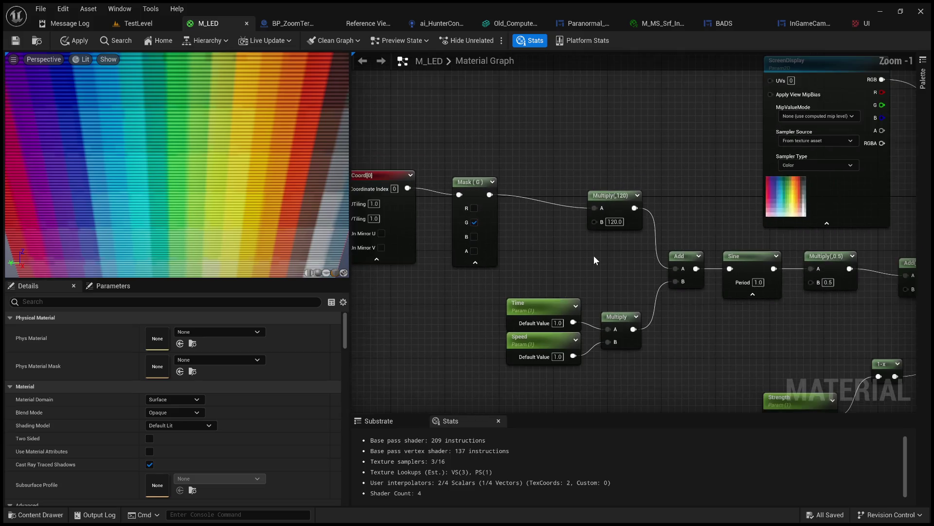
scroll(593, 255, up, 1)
drag(664, 268, 679, 268)
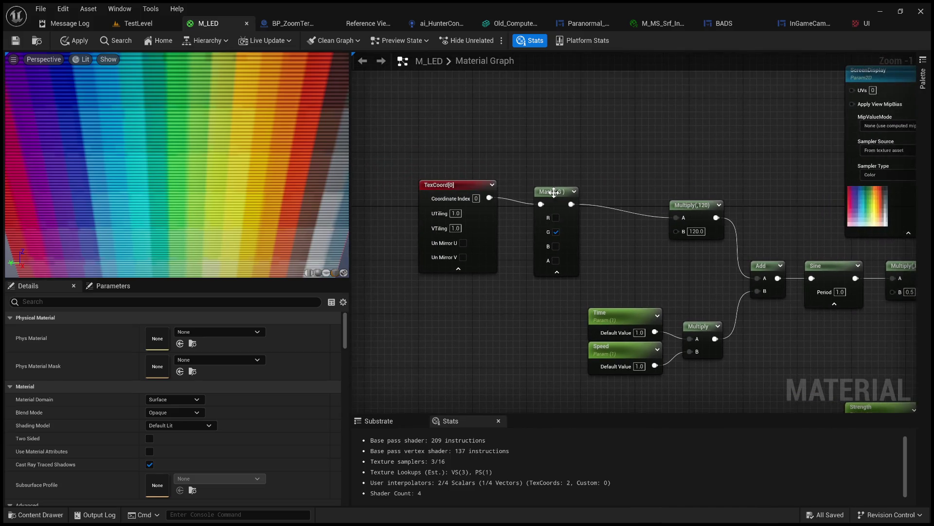
Step: Move the ScreenDisplay texture node below the scanline node chain
click(556, 185)
mouse_move(525, 255)
mouse_down()
mouse_move(538, 292)
mouse_move(505, 278)
mouse_move(415, 271)
mouse_up()
scroll(562, 241, down, 3)
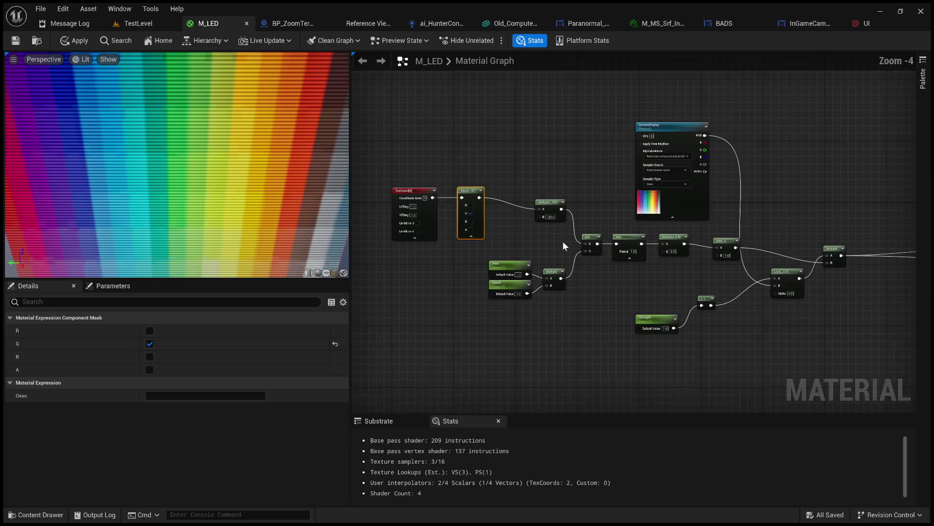
mouse_move(657, 140)
mouse_down()
mouse_move(664, 323)
mouse_move(655, 352)
mouse_move(634, 350)
mouse_up()
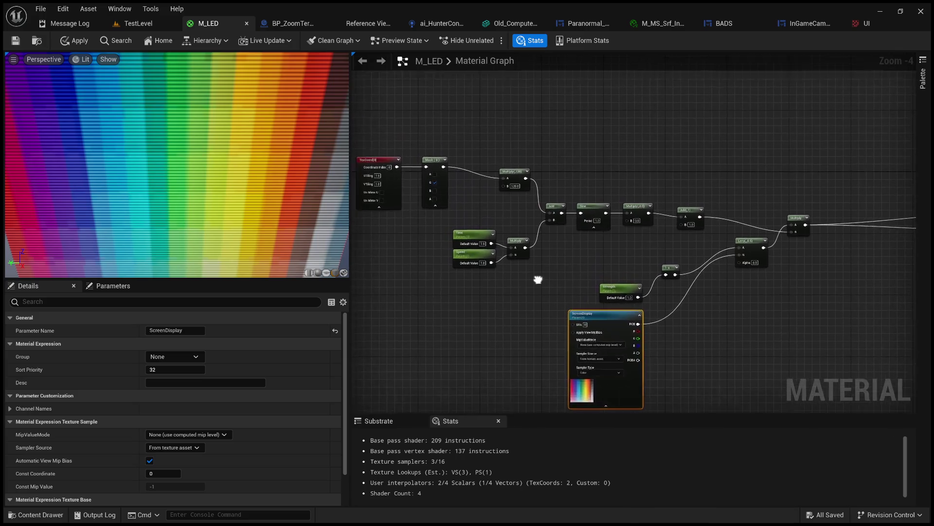
Step: Shift the right-hand nodes and result node left, straightening the Multiply node's wires
scroll(588, 275, down, 2)
drag(779, 291, 621, 293)
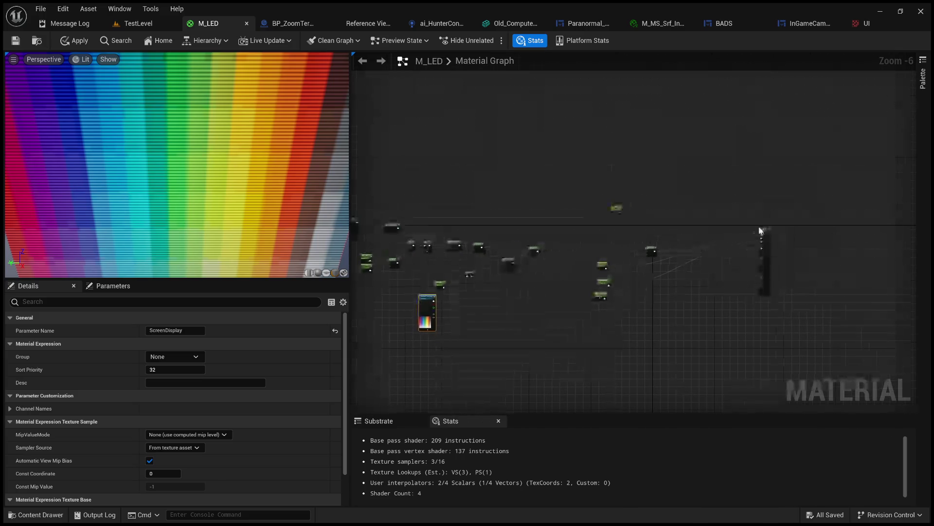
drag(803, 341, 593, 171)
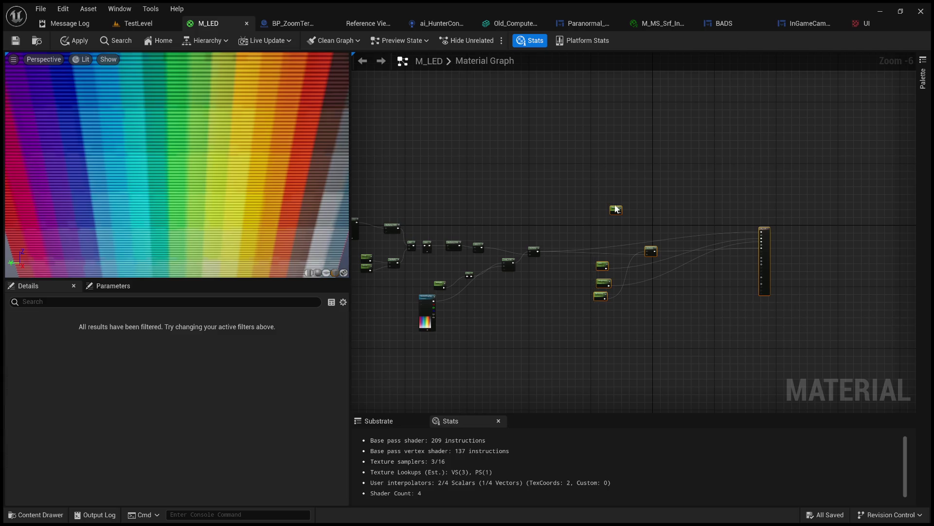
mouse_move(614, 211)
mouse_down()
mouse_move(589, 229)
mouse_move(524, 225)
mouse_up()
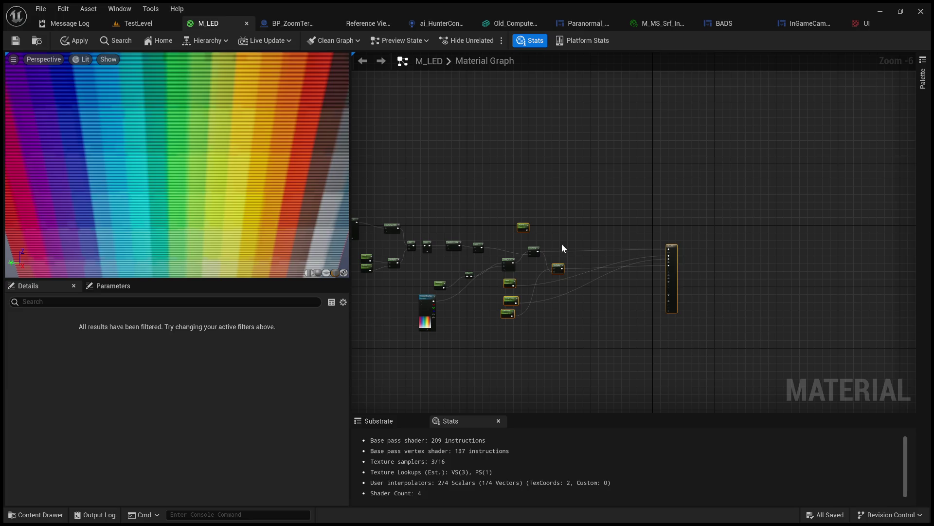
click(558, 264)
drag(558, 264, 559, 250)
drag(673, 250, 579, 246)
Step: Widen the material graph panel and frame all the nodes
scroll(610, 195, up, 2)
mouse_move(613, 200)
mouse_down()
mouse_move(634, 152)
mouse_move(622, 136)
mouse_up()
drag(351, 202, 167, 202)
scroll(335, 248, up, 1)
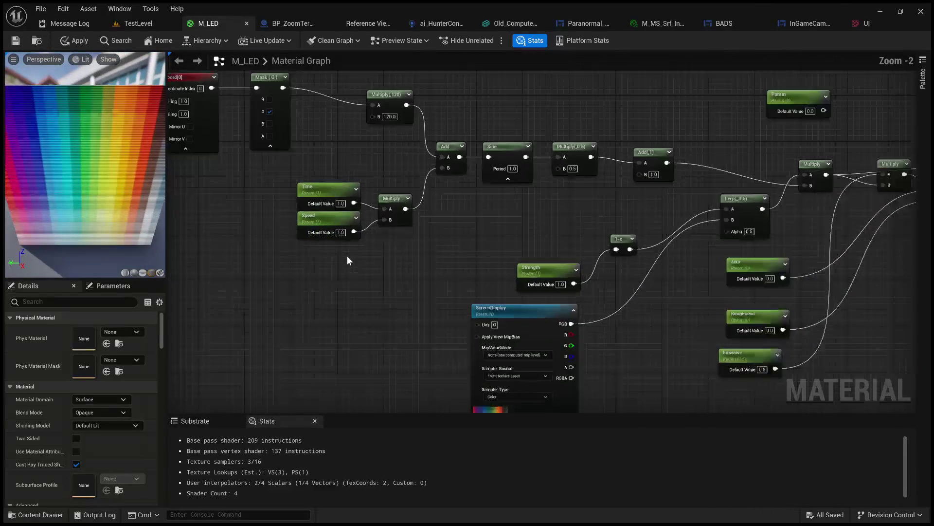
drag(374, 253, 385, 277)
click(366, 308)
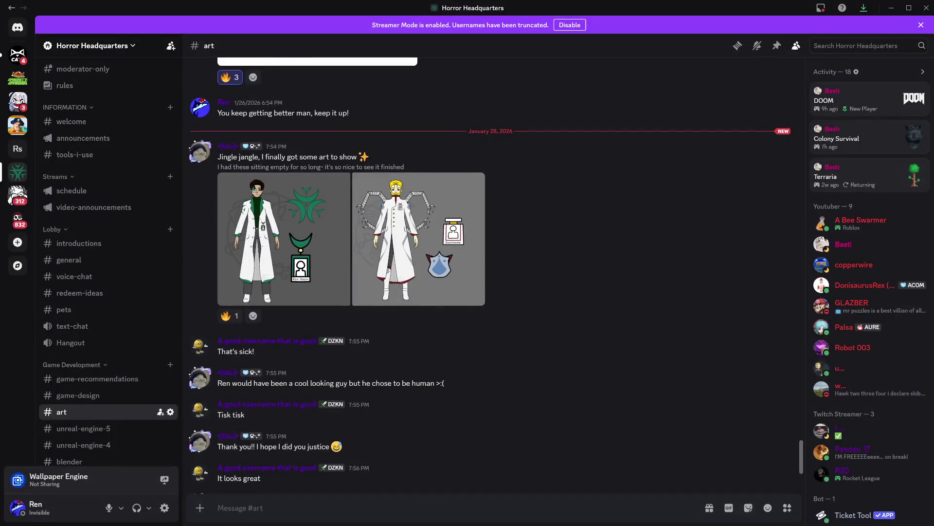
Step: View the green lab-coat artwork full size, then the red-trimmed one, and close the viewer
scroll(490, 270, up, 1)
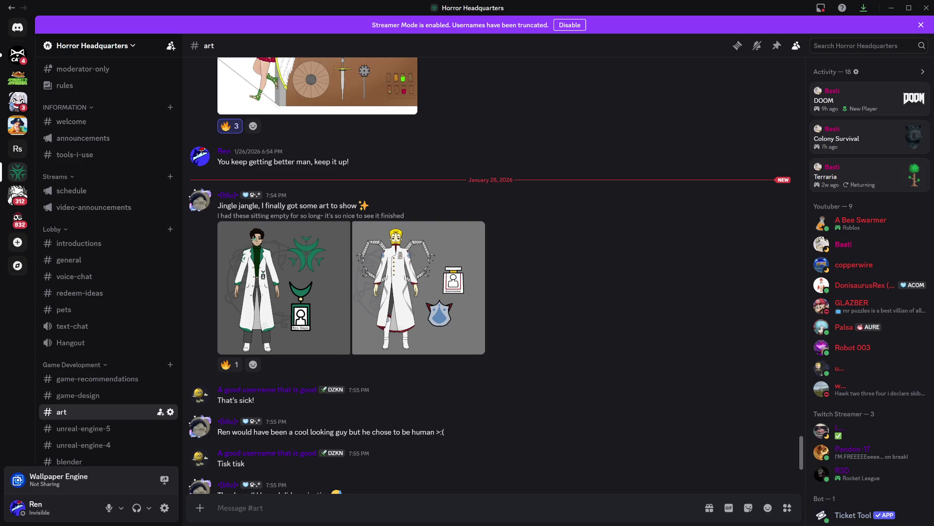
click(284, 287)
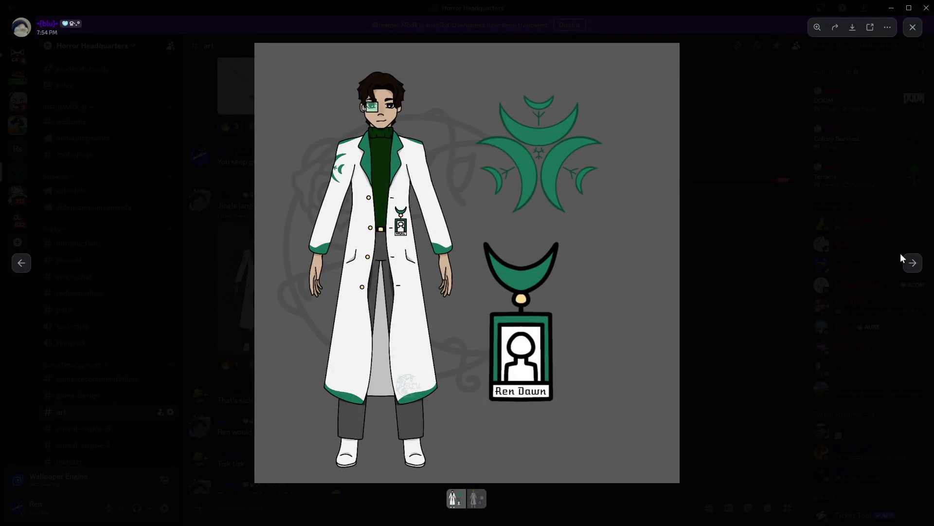
click(913, 264)
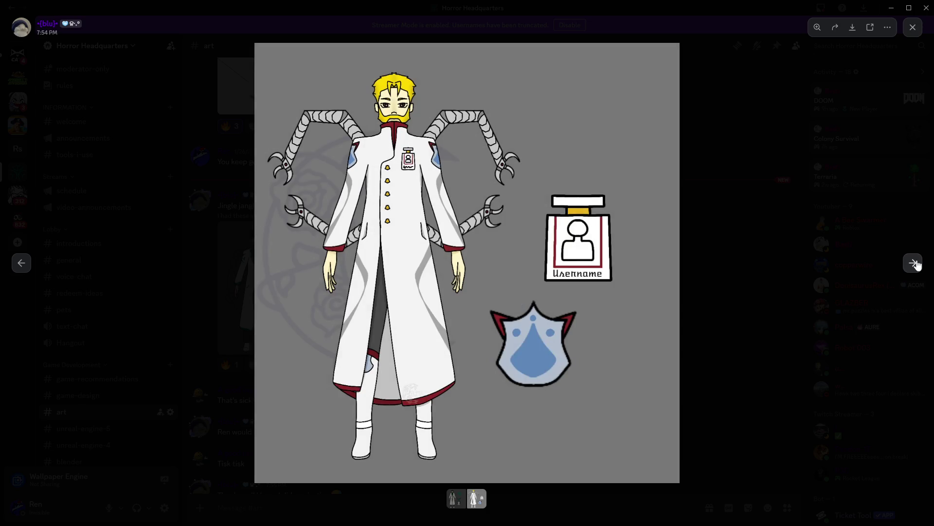
click(752, 185)
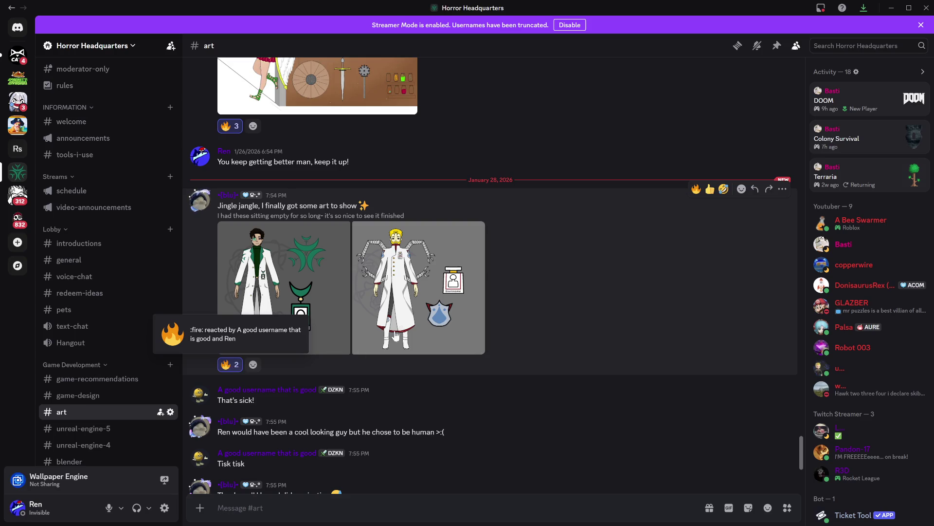
Step: Briefly reopen the first lab-coat artwork, close it, and scroll down the #art chat
click(323, 258)
click(743, 262)
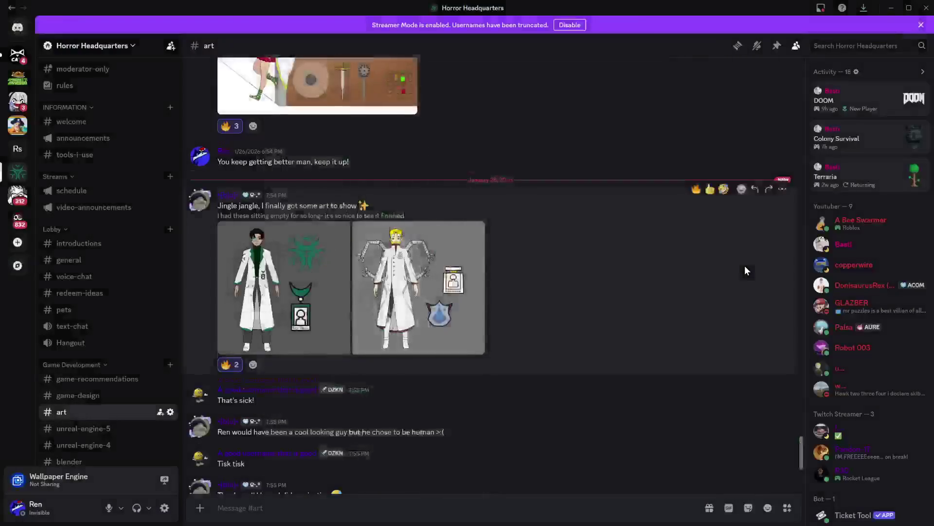
scroll(744, 266, down, 2)
scroll(745, 266, down, 1)
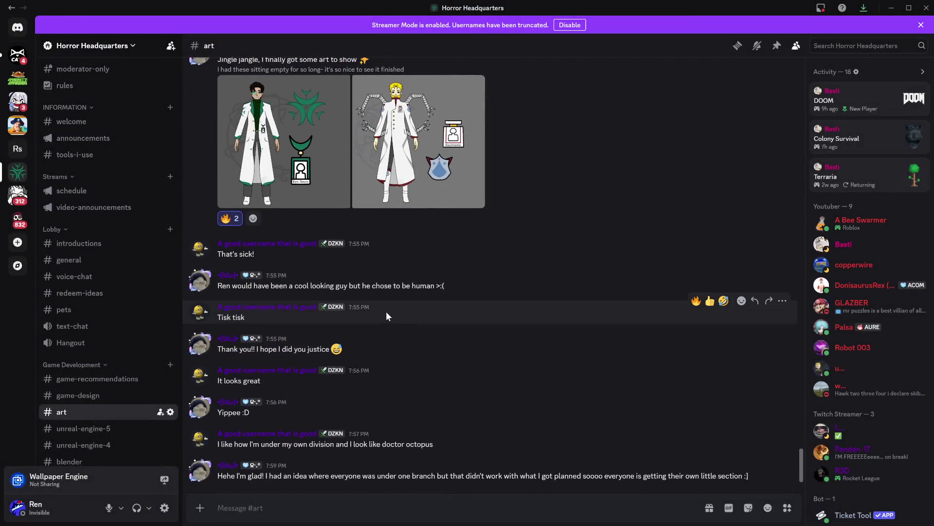
Step: Highlight and deselect lines in the replies about being human and 'my own division'
drag(307, 286, 457, 290)
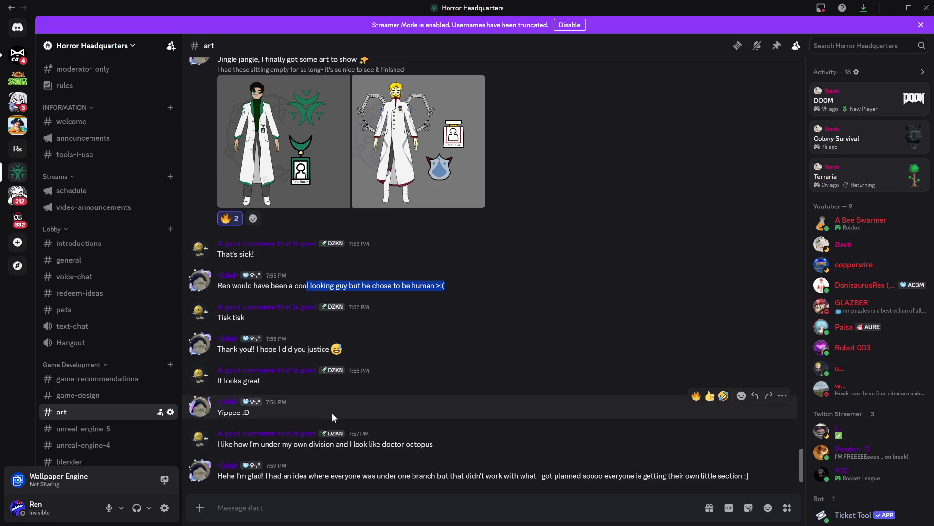
click(314, 446)
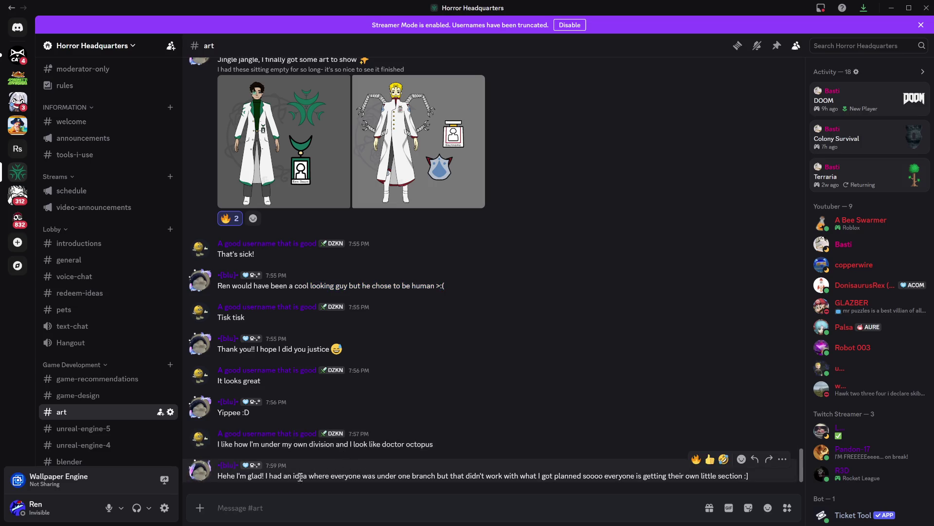
drag(261, 445, 334, 447)
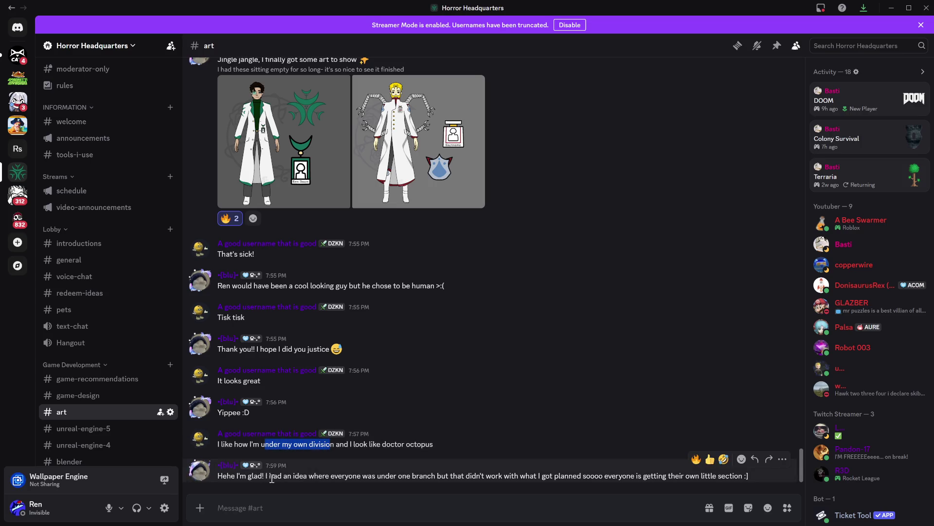
click(390, 444)
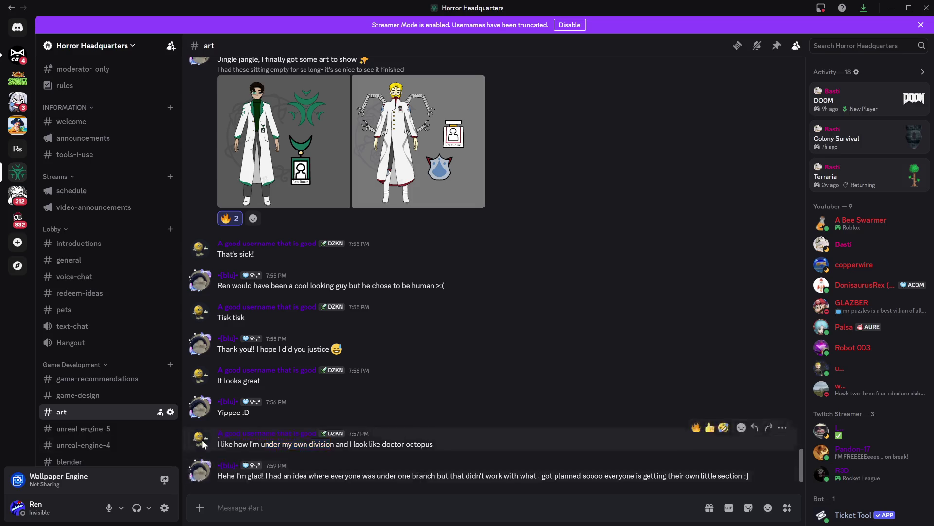
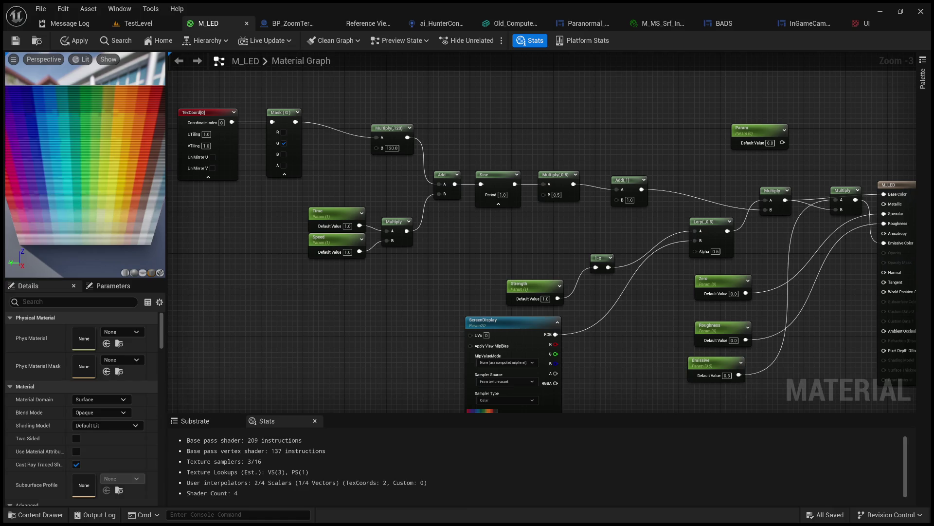
Step: Replace M_LED's Time scalar parameter with a built-in Time node wired into Multiply input A
drag(308, 313, 328, 325)
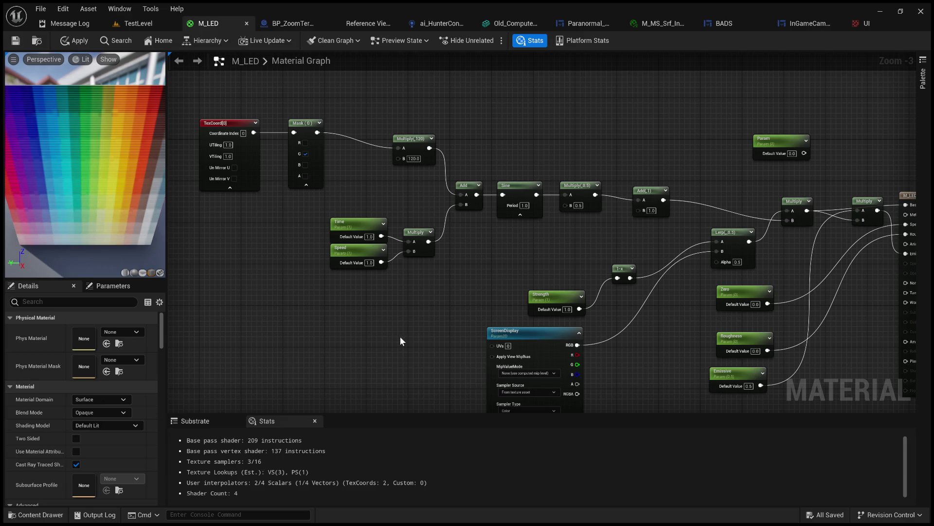
key(ctrl+v)
mouse_move(404, 326)
mouse_down()
mouse_move(321, 228)
mouse_move(414, 242)
mouse_up()
click(350, 225)
key(Delete)
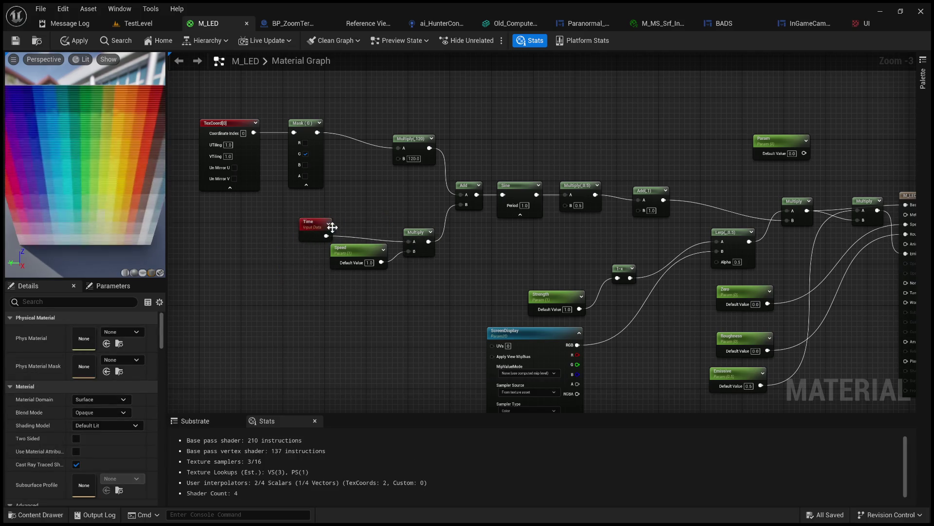
click(346, 228)
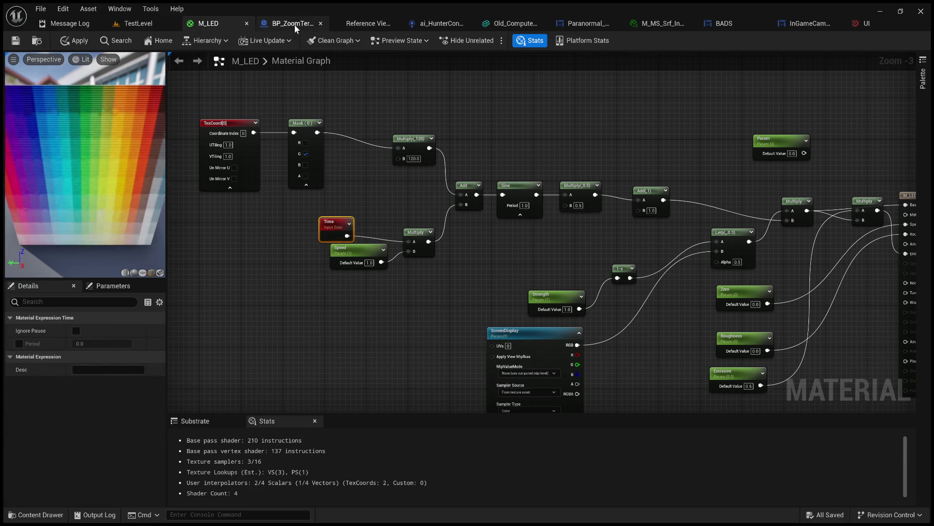
click(287, 23)
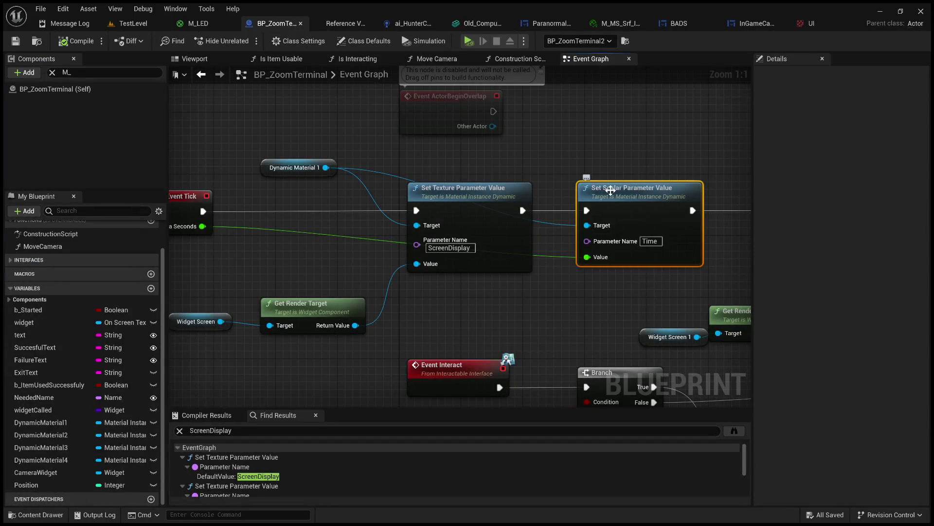
Step: Delete the Time Set Scalar Parameter Value node and chain the two texture-parameter setters directly
key(Delete)
scroll(554, 275, down, 4)
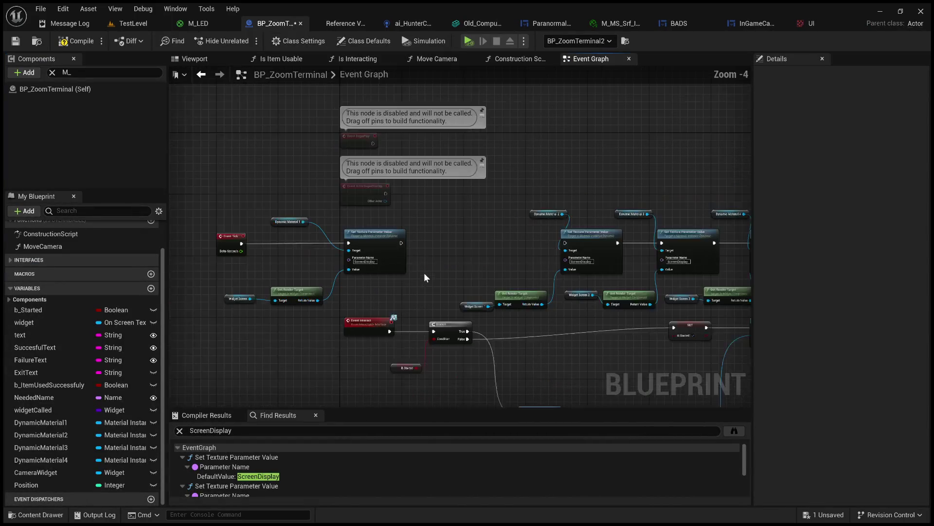
mouse_move(399, 242)
mouse_down()
mouse_move(577, 242)
mouse_move(565, 242)
mouse_up()
Step: Shift the Event Tick node group to the right and compile BP_ZoomTerminal
drag(382, 303, 243, 224)
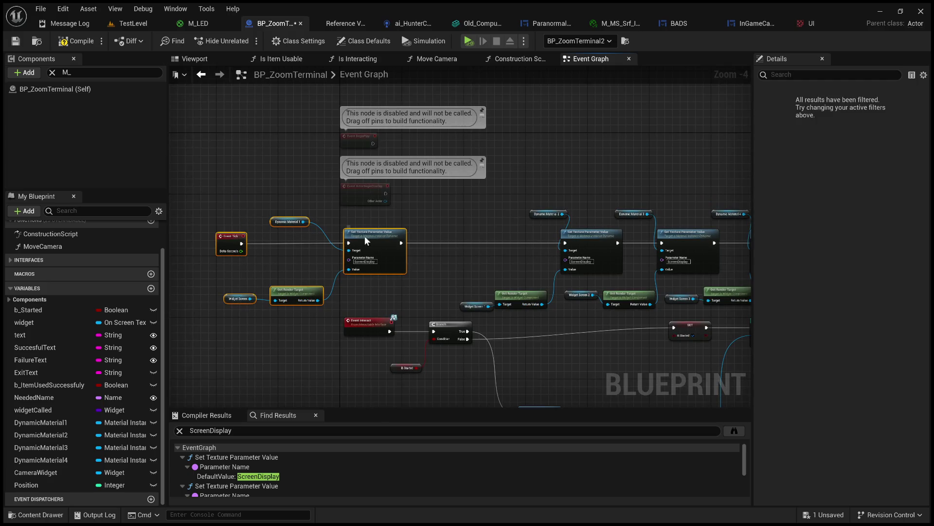
drag(364, 236, 474, 235)
click(466, 209)
click(76, 43)
click(177, 26)
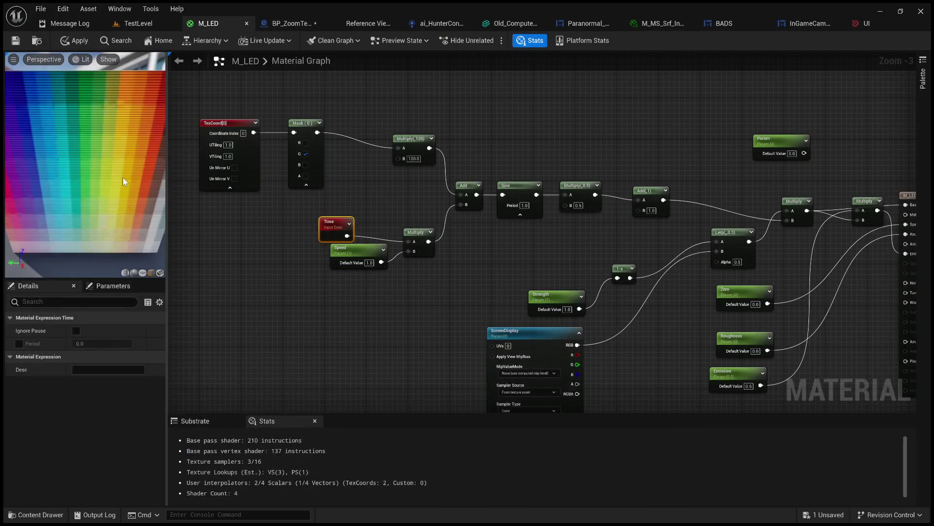
Step: Widen the material preview and details area and orbit the preview onto the rainbow plane
scroll(171, 179, up, 1)
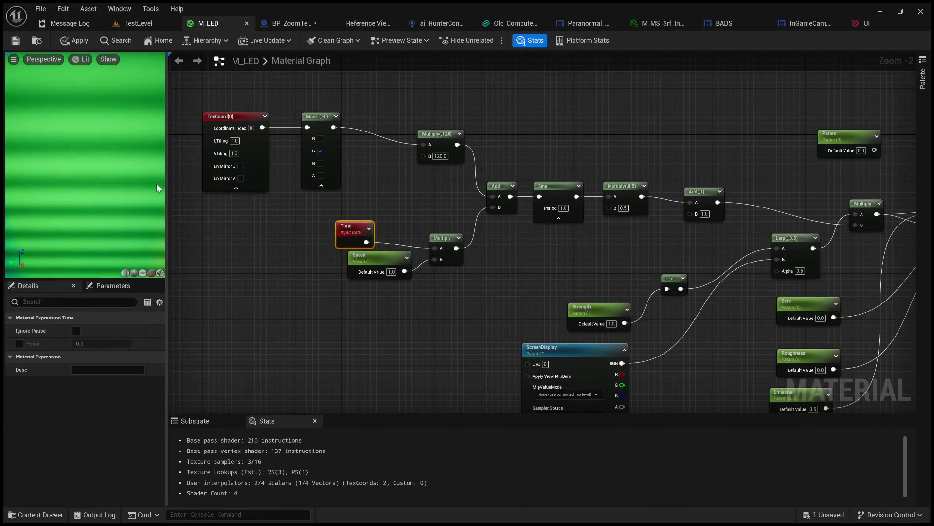
drag(167, 183, 486, 223)
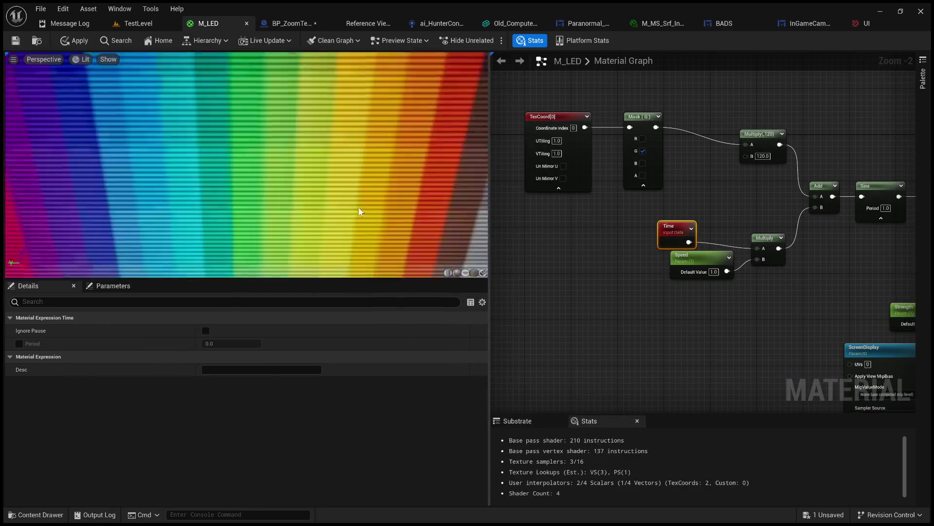
scroll(358, 219, down, 3)
mouse_move(347, 222)
mouse_down()
mouse_move(312, 221)
mouse_move(321, 220)
mouse_up()
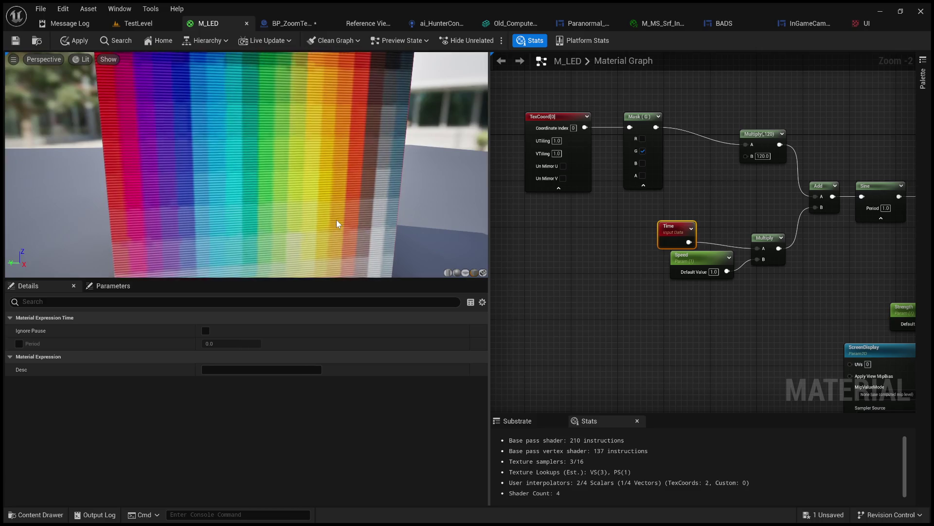
Step: Move the Speed parameter node left and set its default value to 2.0
drag(697, 259, 664, 260)
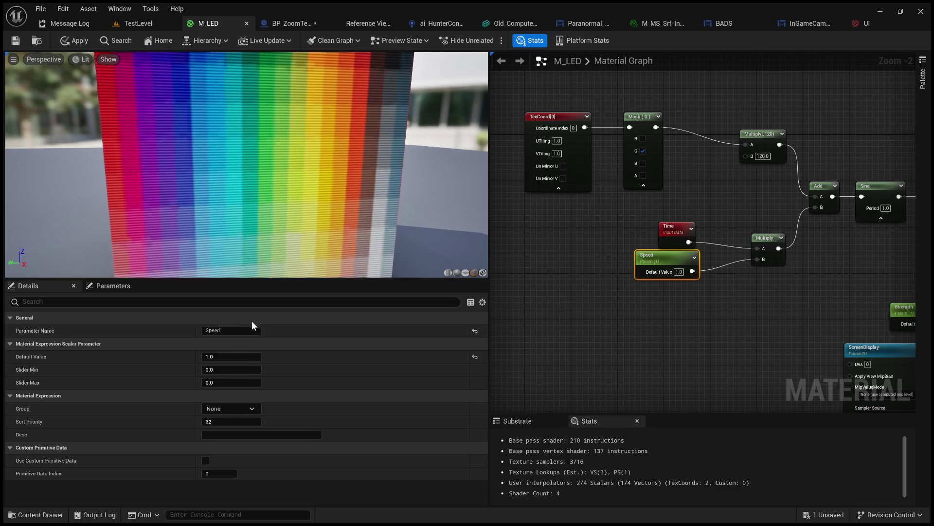
click(230, 356)
text(2)
key(Return)
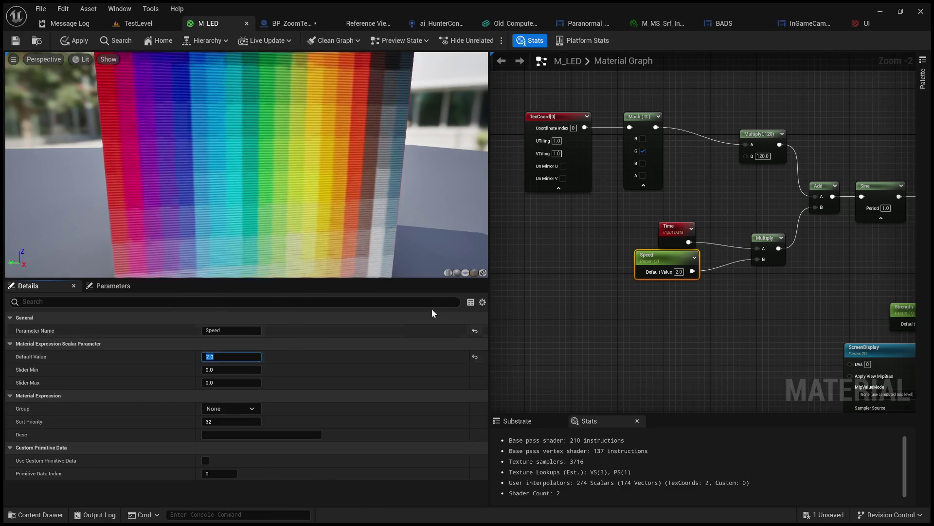
Step: Raise Speed's default value to 5.0 and zoom the preview in on the LED surface
click(149, 25)
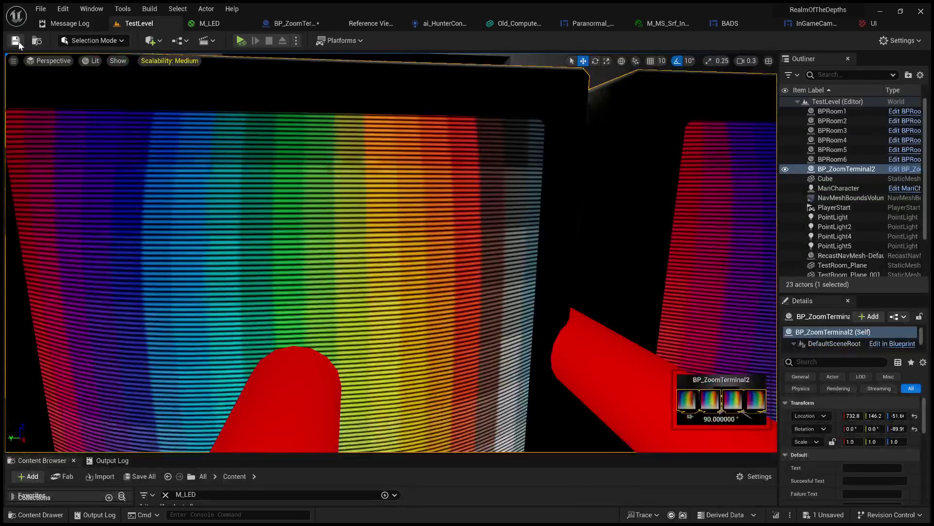
click(208, 24)
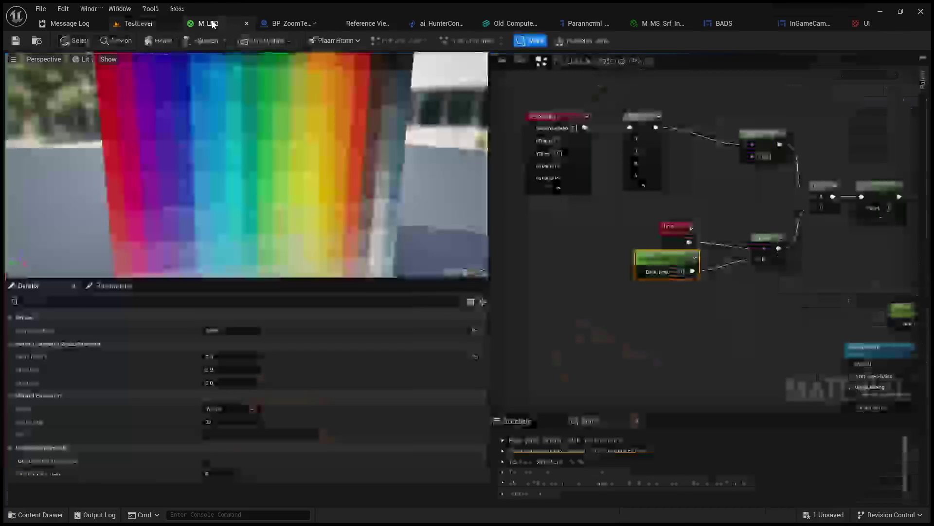
click(233, 357)
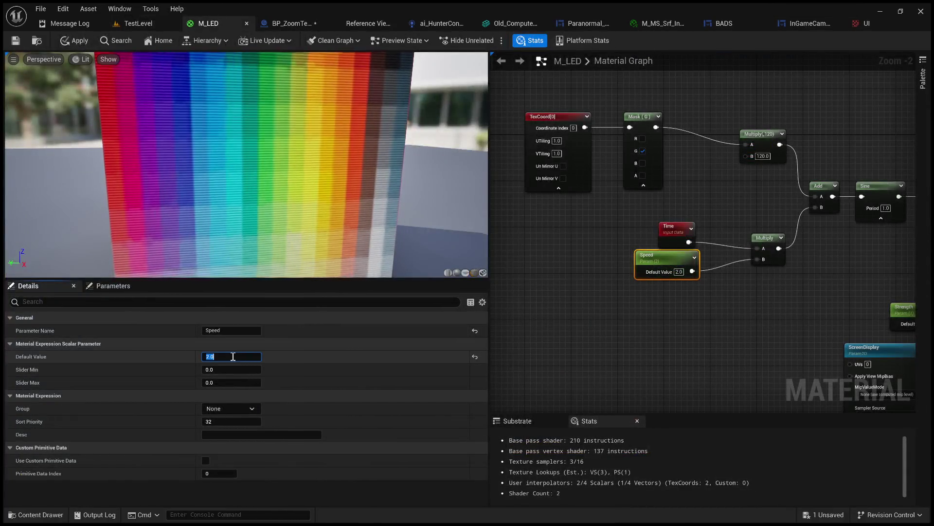
text(5)
key(Return)
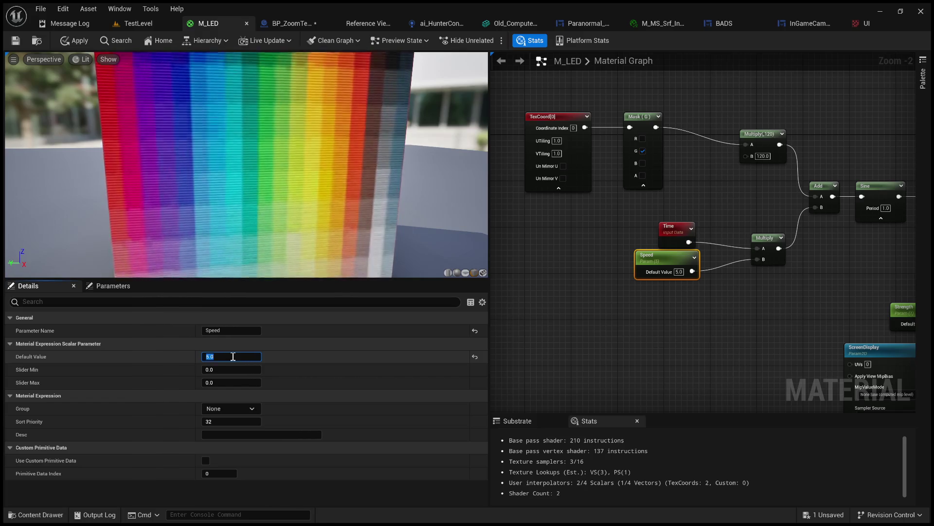
drag(244, 165, 244, 122)
drag(291, 182, 291, 160)
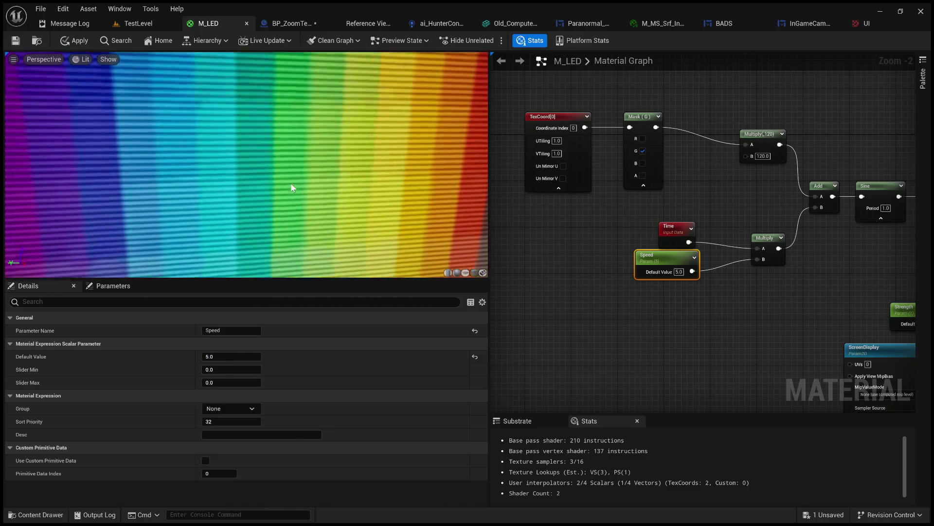
mouse_move(291, 182)
mouse_down()
mouse_move(291, 204)
mouse_move(271, 184)
mouse_up()
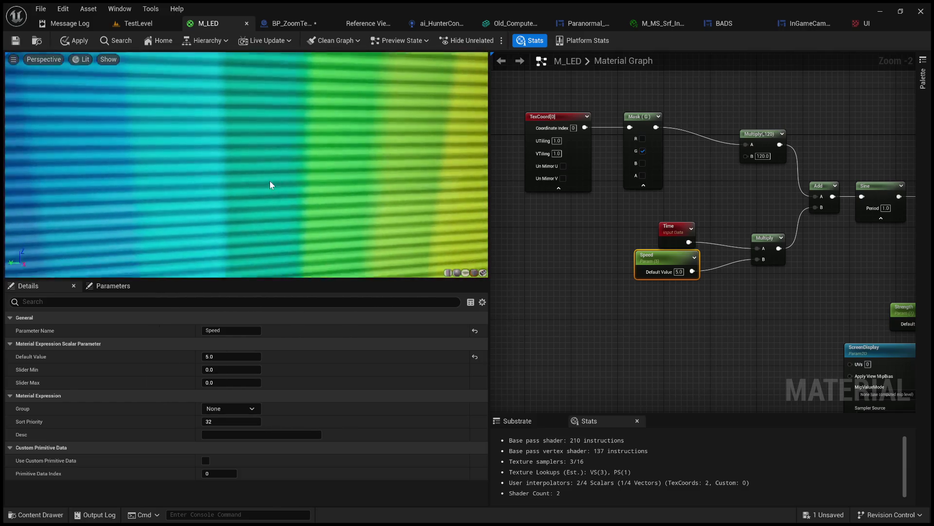
scroll(263, 188, down, 5)
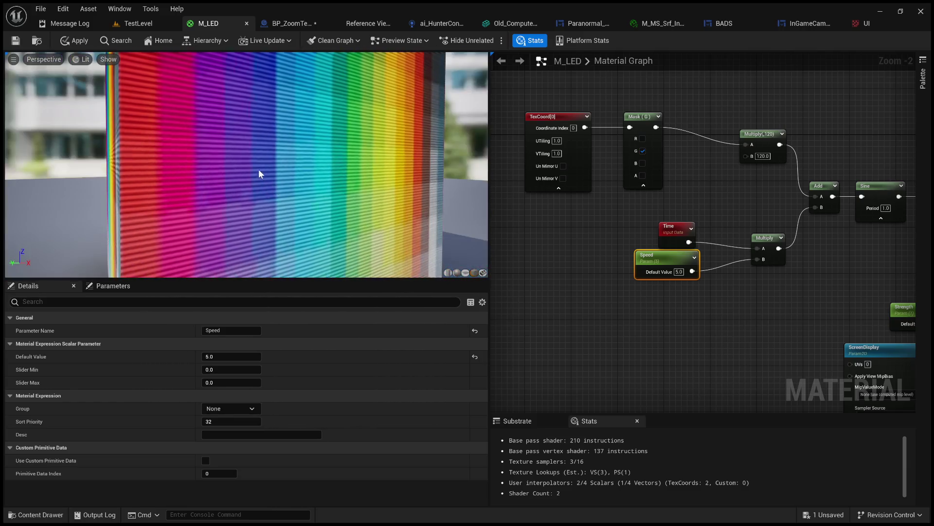
click(141, 23)
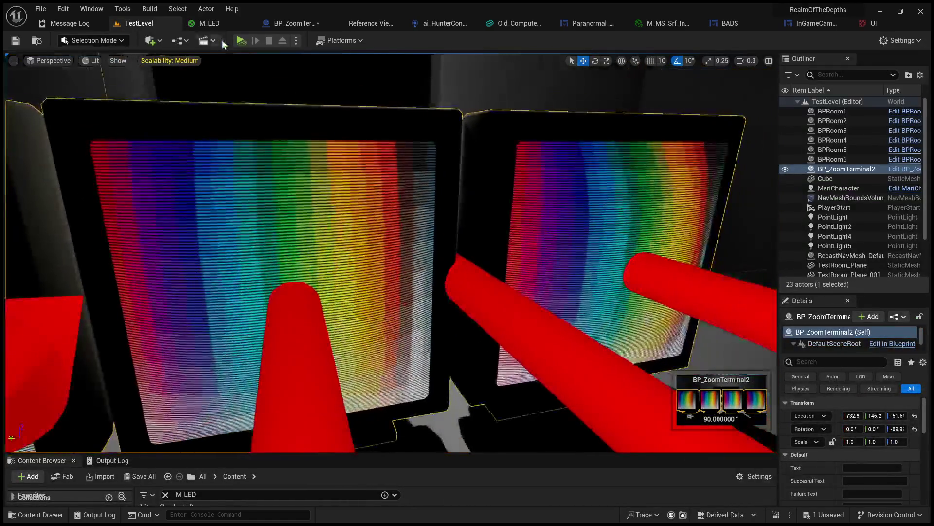
Step: Play-test the level briefly, then apply the updated M_LED material
click(240, 40)
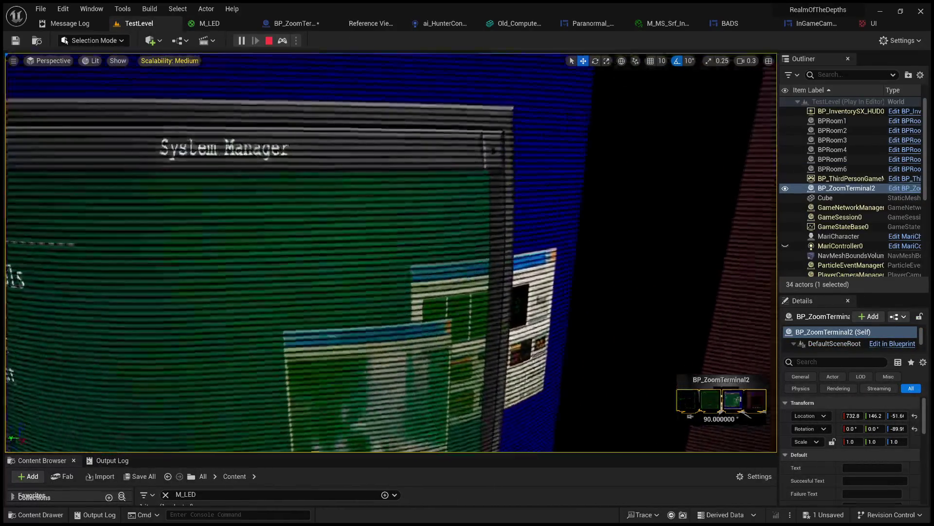
click(268, 42)
click(226, 23)
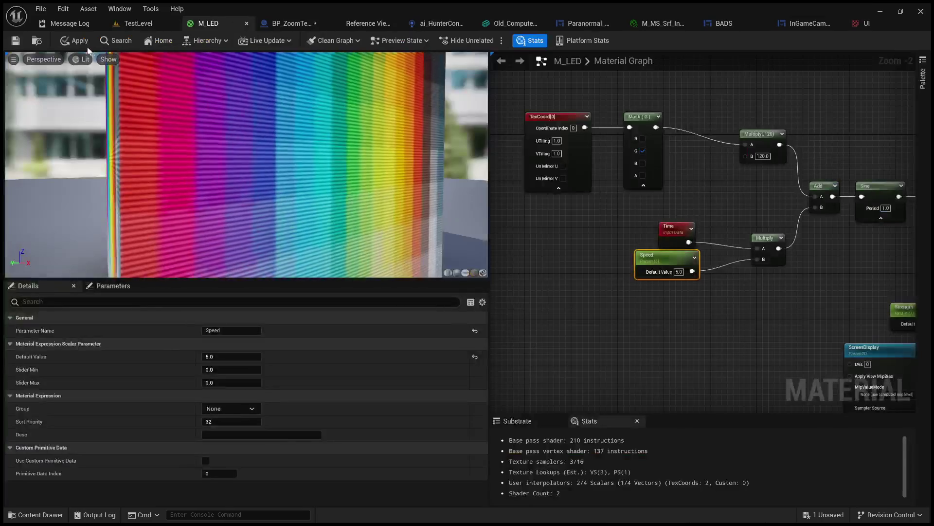
click(138, 24)
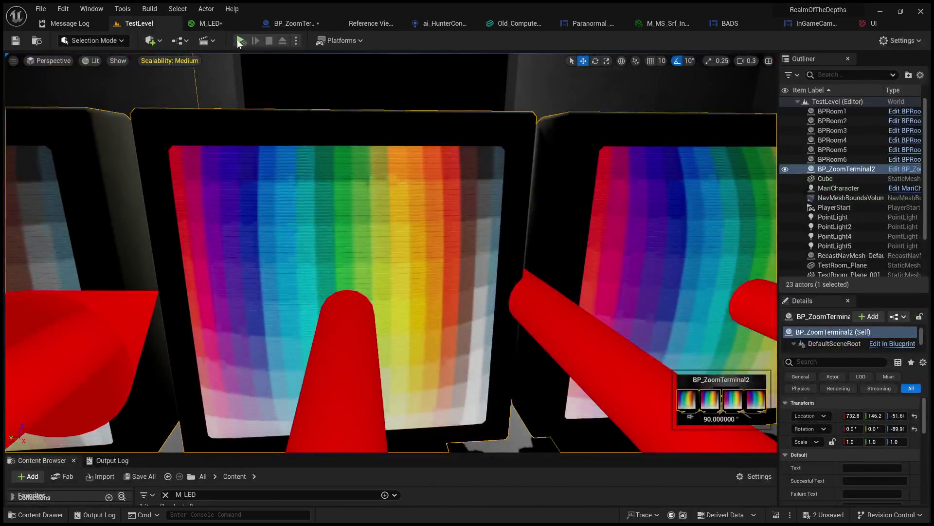
Step: Play-test the terminal screens again with the applied material, then return to M_LED
click(237, 40)
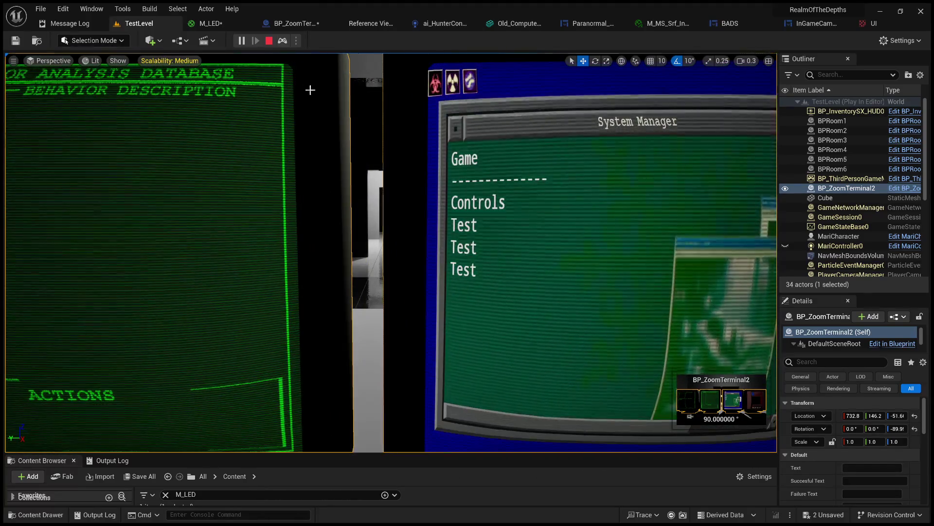
click(269, 40)
click(222, 23)
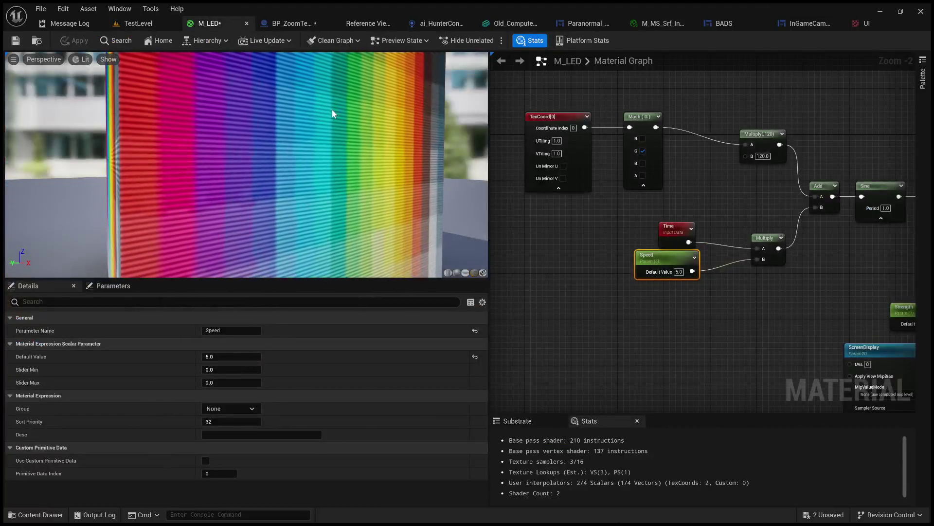
Step: Bring the M_LED output and final Multiply nodes into view, pulling a wire from the last Multiply output
scroll(614, 247, down, 2)
drag(614, 247, 519, 240)
mouse_move(729, 254)
mouse_down()
mouse_move(640, 206)
mouse_move(593, 228)
mouse_move(494, 226)
mouse_up()
scroll(641, 210, up, 3)
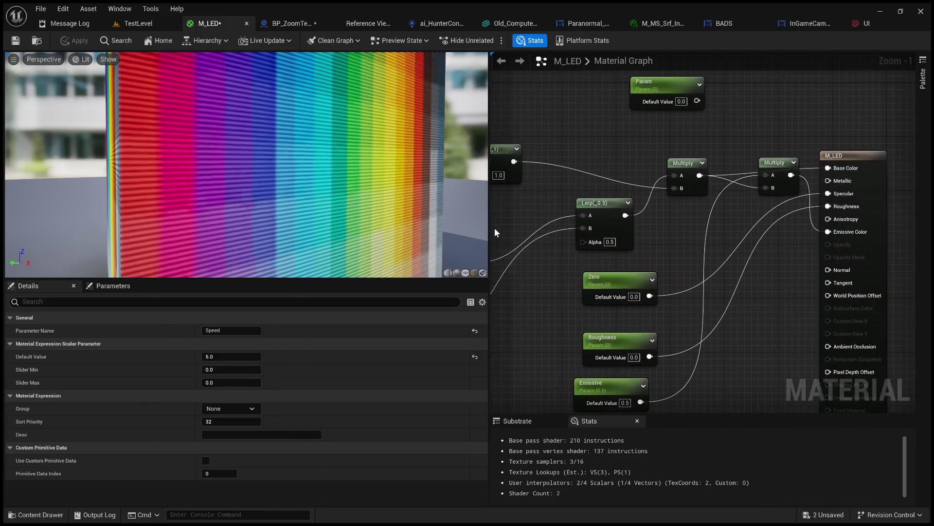
scroll(494, 226, down, 2)
mouse_move(686, 247)
mouse_down()
mouse_move(550, 251)
mouse_move(574, 266)
mouse_up()
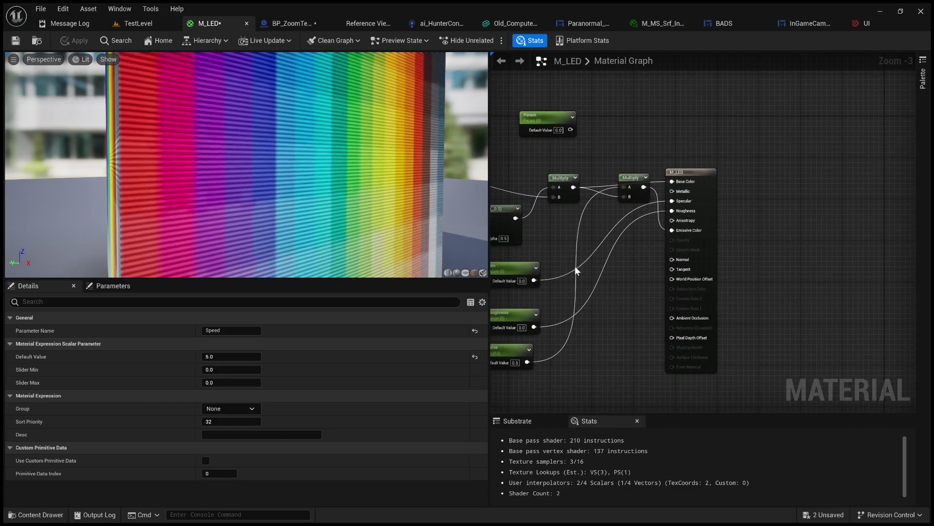
drag(721, 178, 901, 180)
mouse_move(763, 241)
mouse_down()
mouse_move(906, 184)
mouse_move(644, 277)
mouse_move(734, 233)
mouse_up()
mouse_move(658, 253)
mouse_down()
mouse_move(767, 203)
mouse_move(554, 247)
mouse_move(744, 219)
mouse_move(765, 174)
mouse_move(618, 205)
mouse_move(555, 229)
mouse_move(575, 229)
mouse_up()
drag(667, 193, 702, 245)
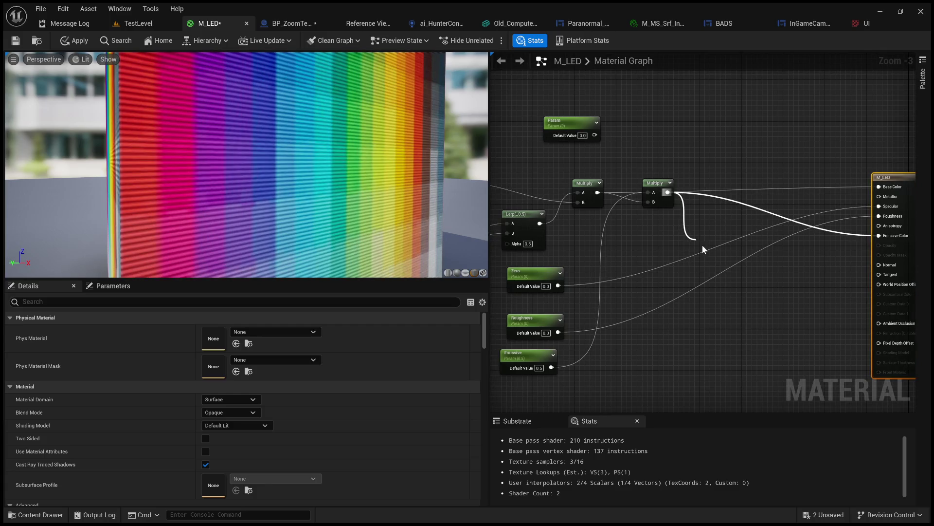
Step: Add a Noise node fed by the Multiply and wire its output into Emissive Color
text(noise)
key(Return)
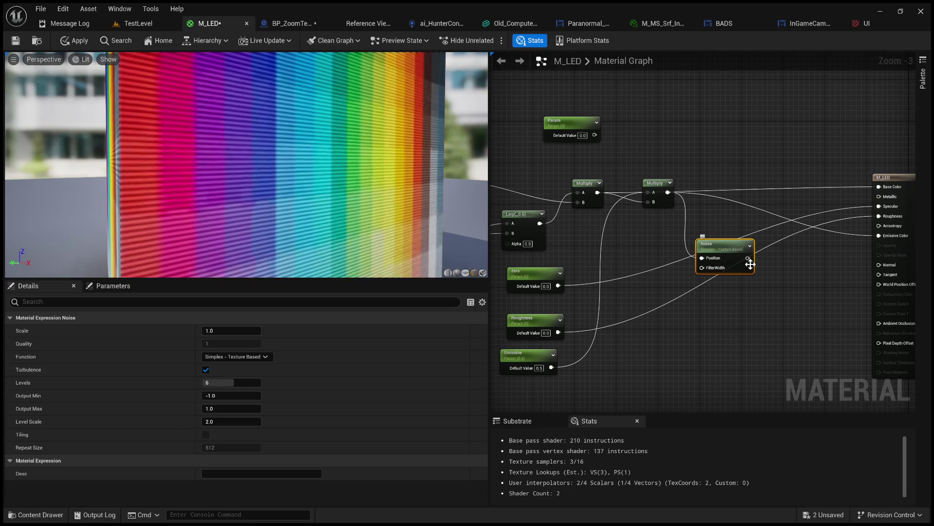
drag(747, 259, 885, 238)
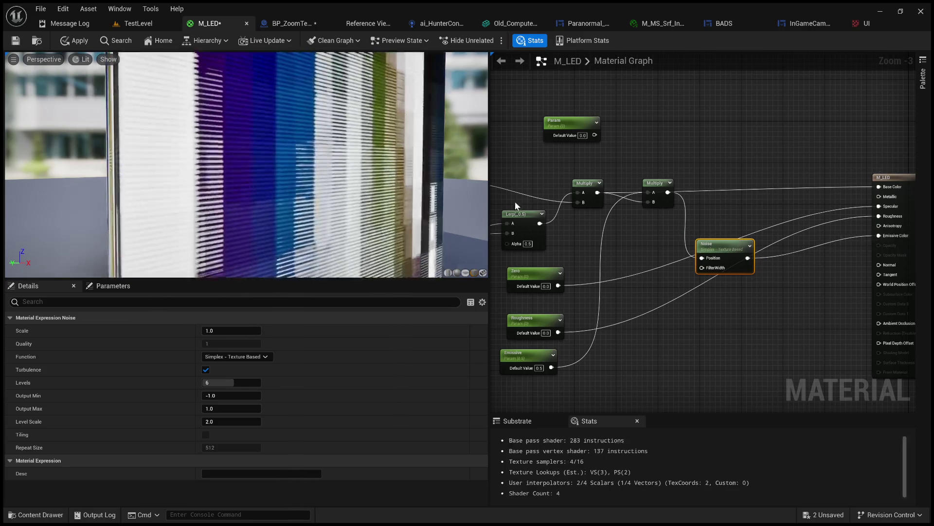
drag(301, 190, 340, 191)
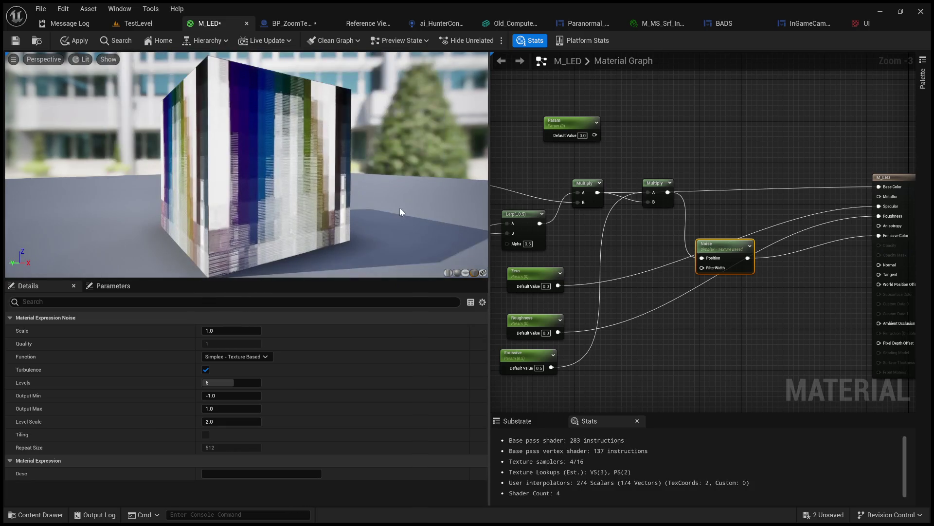
Step: Connect a new scalar parameter Param_1 to Noise FilterWidth, leave it at 0.0, and apply
click(629, 296)
drag(683, 315, 702, 267)
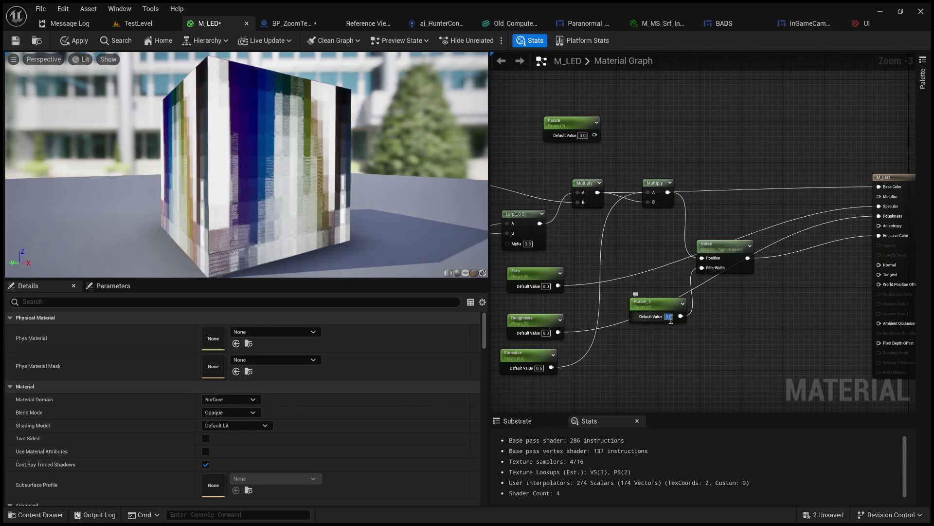
text(1)
key(Return)
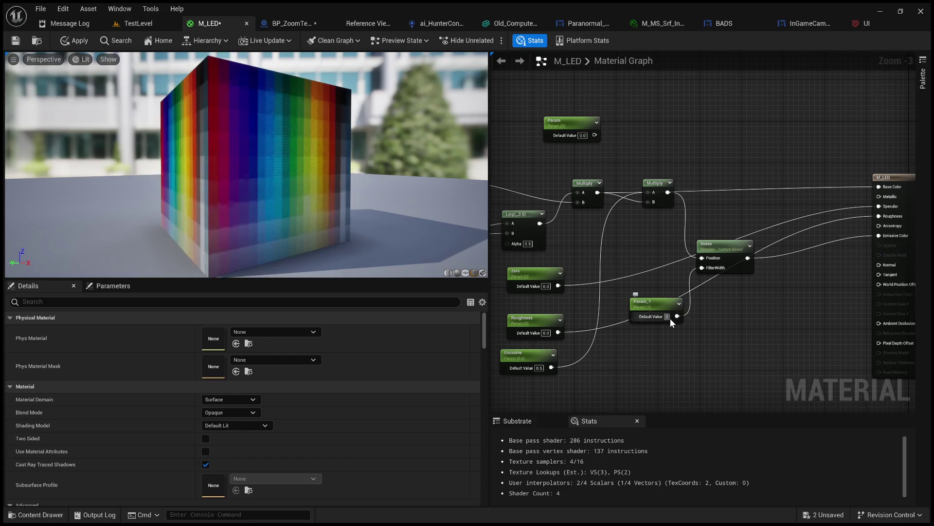
text(0)
key(Return)
click(74, 45)
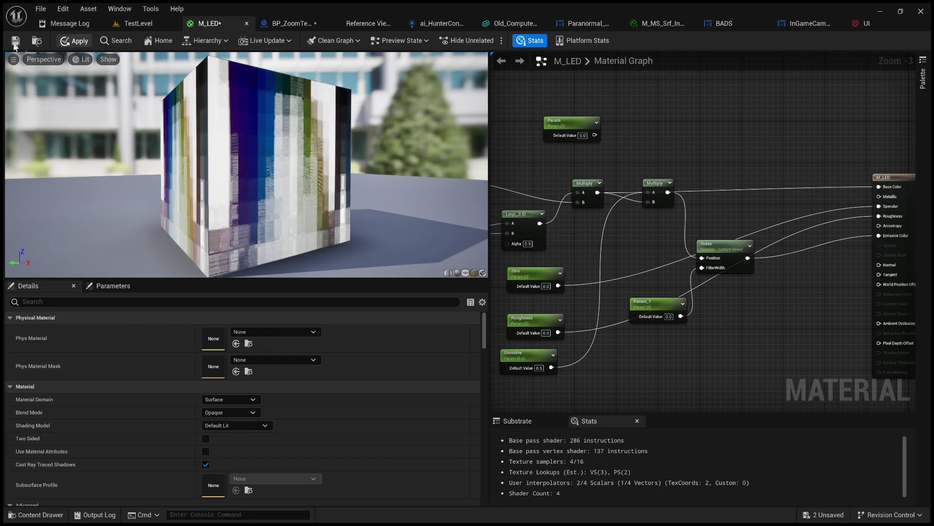
click(139, 24)
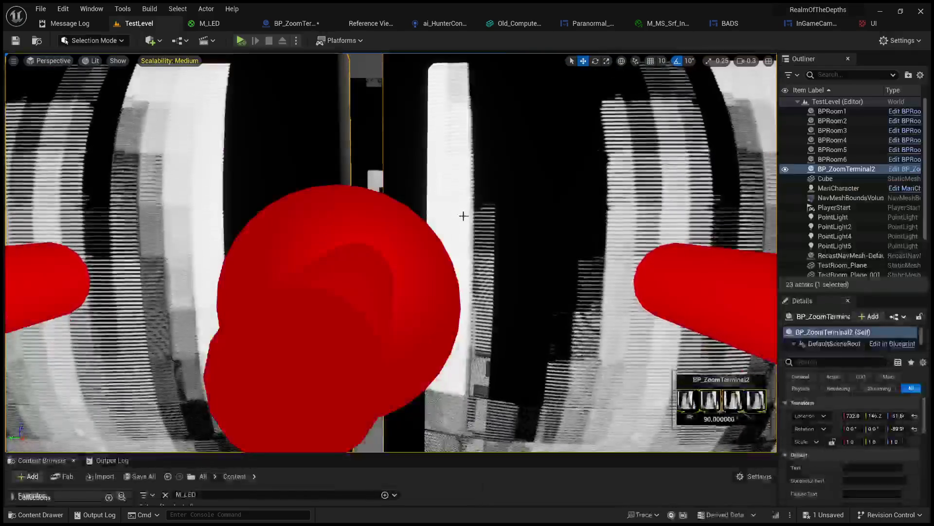
key(f)
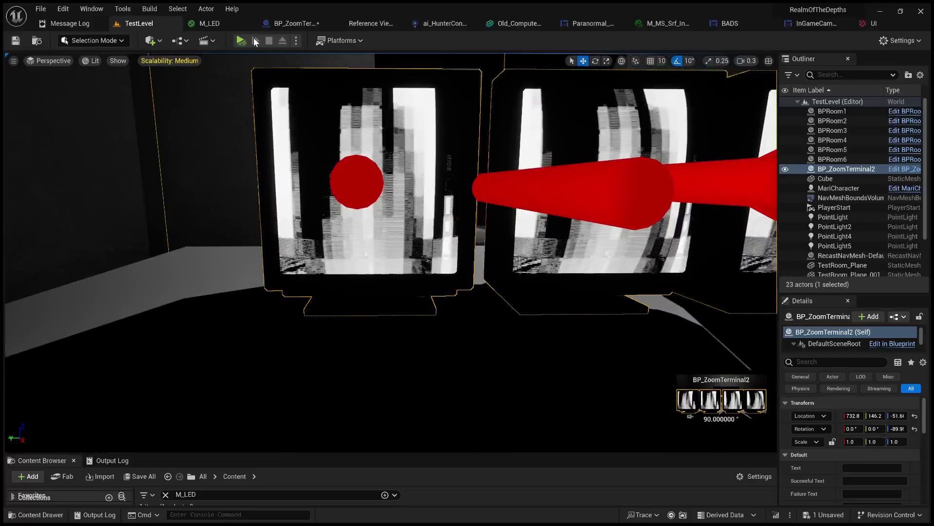
key(alt+p)
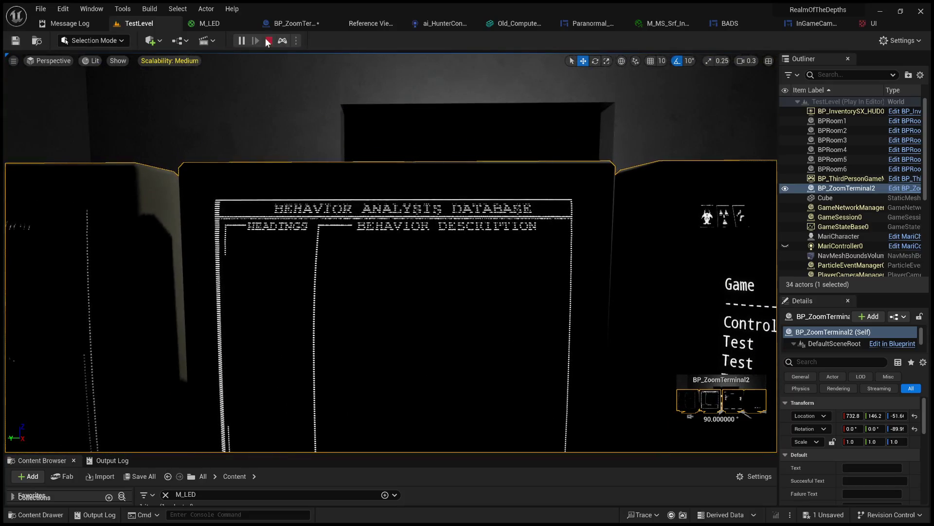
click(214, 25)
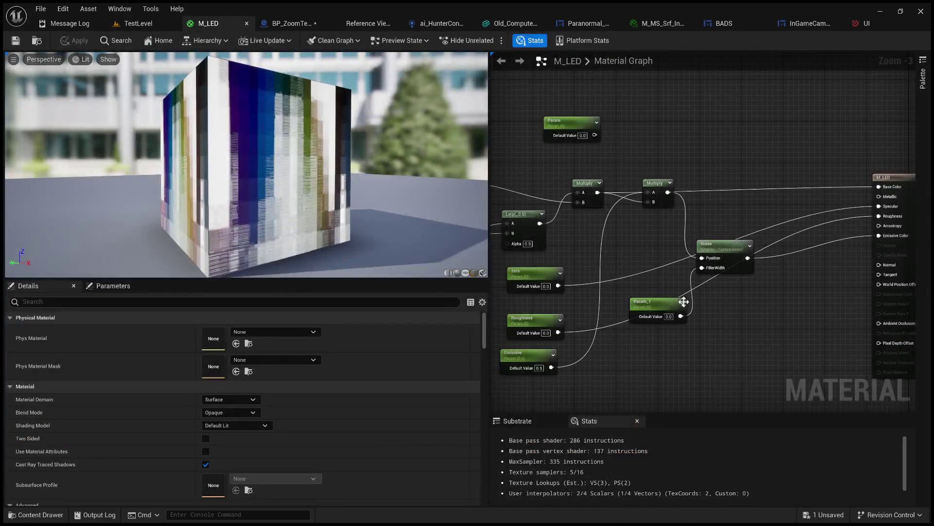
Step: Place Param_1 beside the Noise node and try default values 0.01, 1, 0.9 and 0.8
mouse_move(712, 242)
mouse_down()
mouse_move(738, 212)
mouse_move(728, 197)
mouse_up()
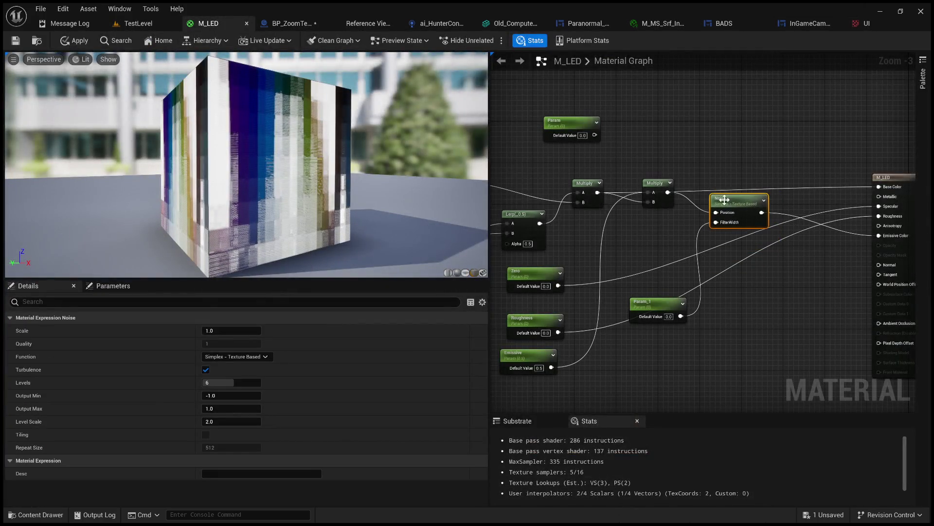
drag(666, 305, 643, 233)
click(644, 245)
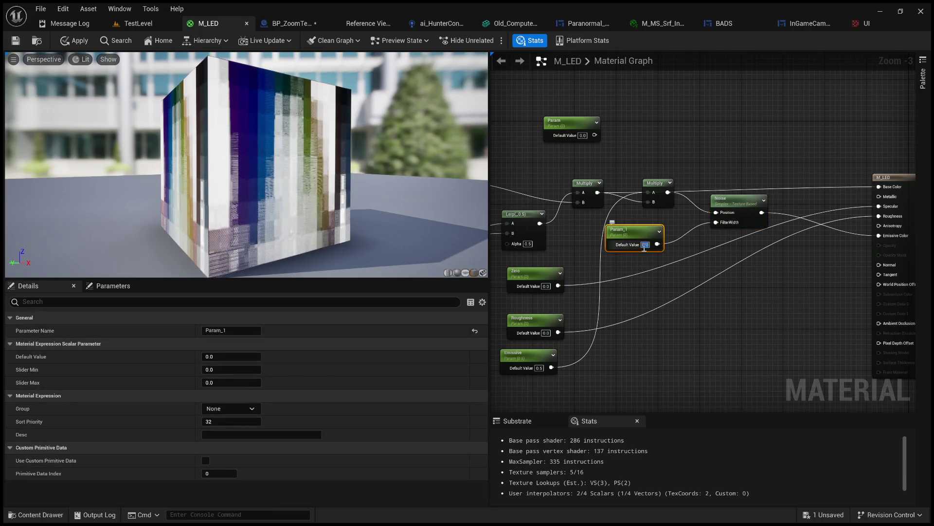
key(BackSpace)
text(0.01)
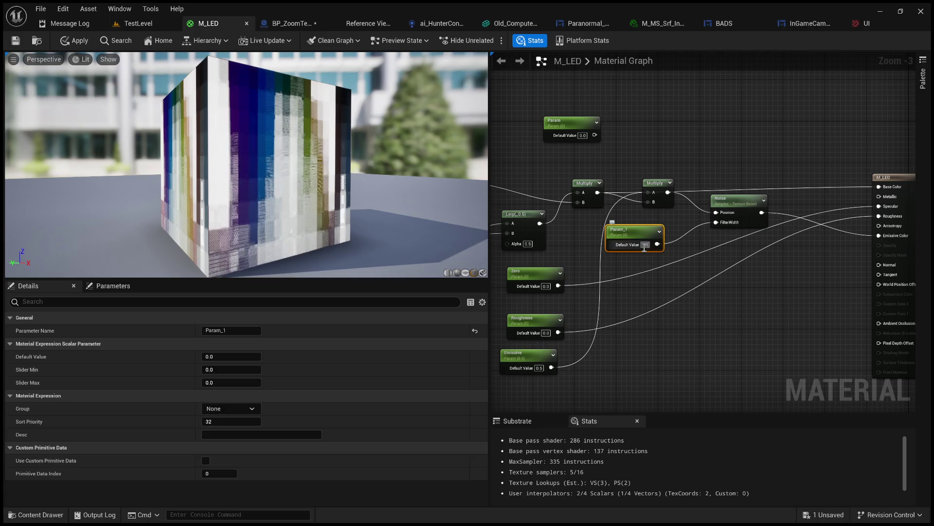
key(Return)
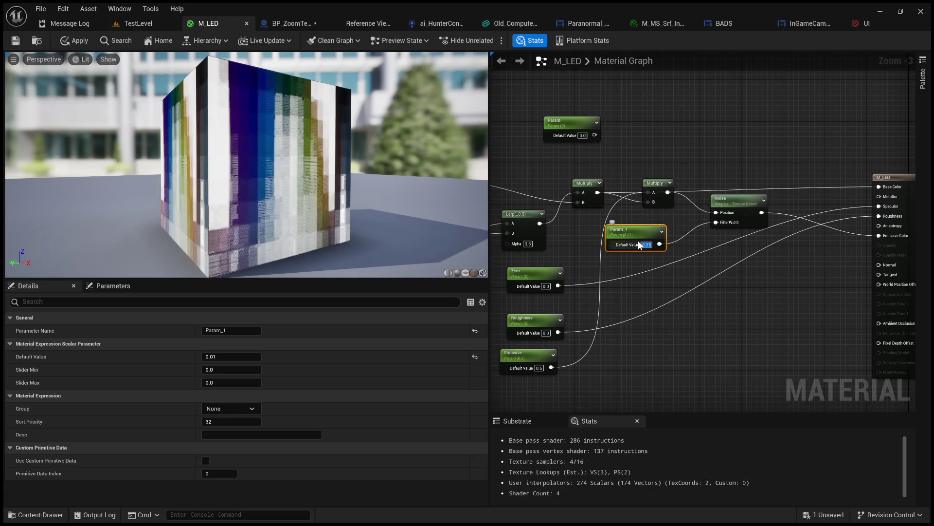
text(1)
key(Return)
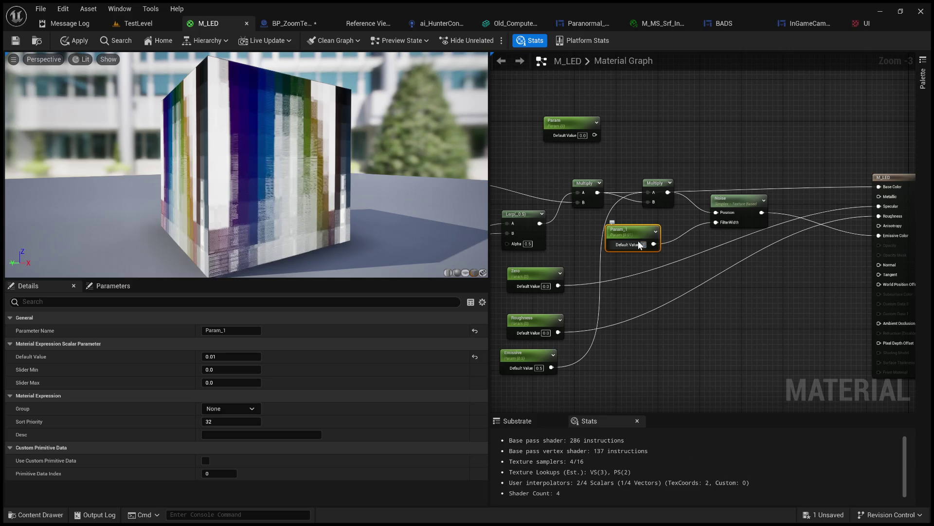
text(0.9)
key(Return)
text(0.8)
key(Return)
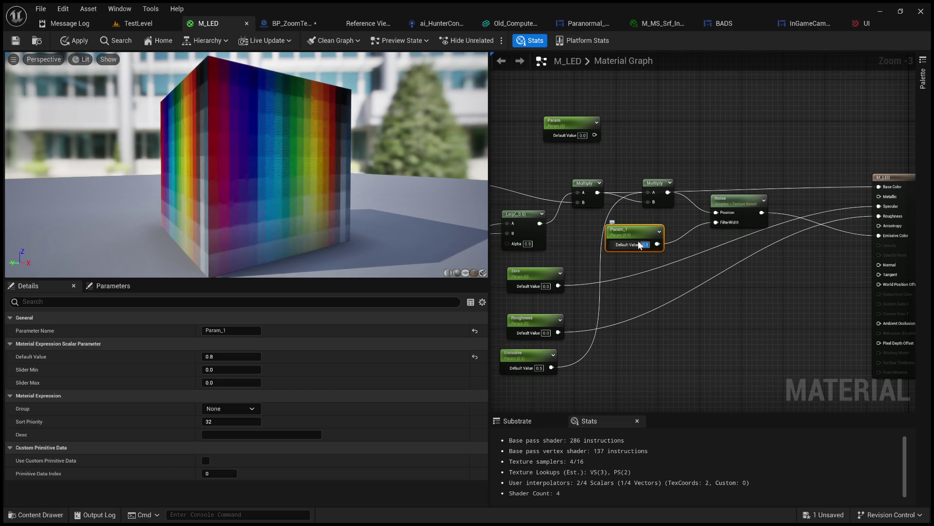
Step: Set Param_1's default value to 0.5, then apply and save M_LED
scroll(639, 243, up, 3)
scroll(321, 194, up, 5)
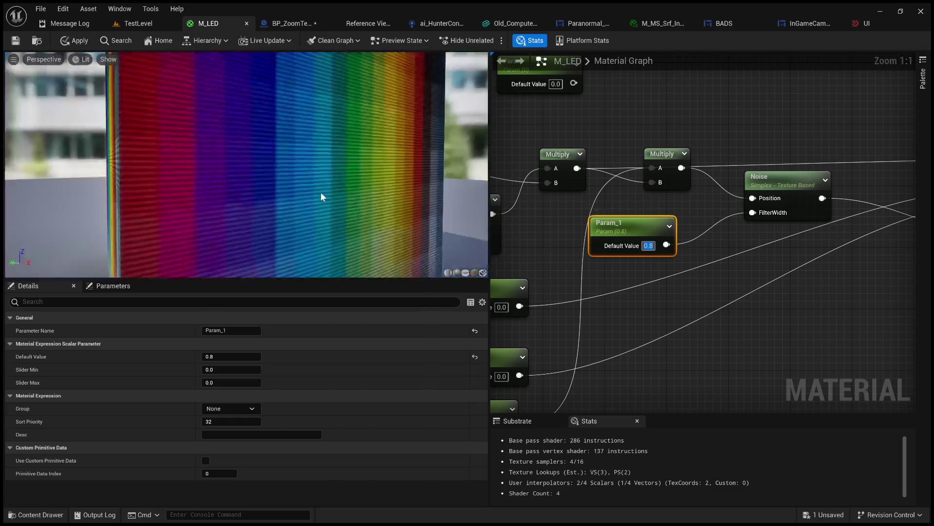
text(.7)
key(BackSpace)
key(BackSpace)
text(.5)
key(Return)
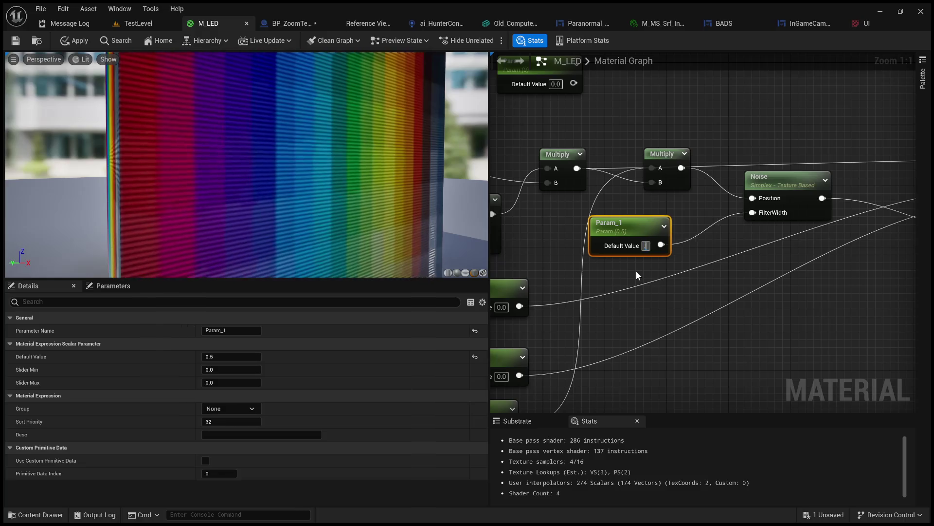
scroll(360, 177, down, 5)
click(76, 40)
click(15, 41)
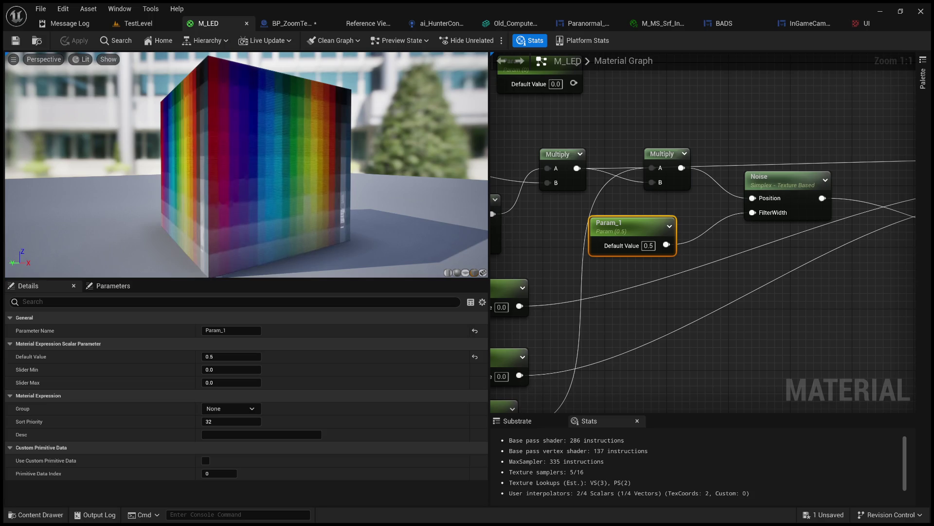
click(136, 23)
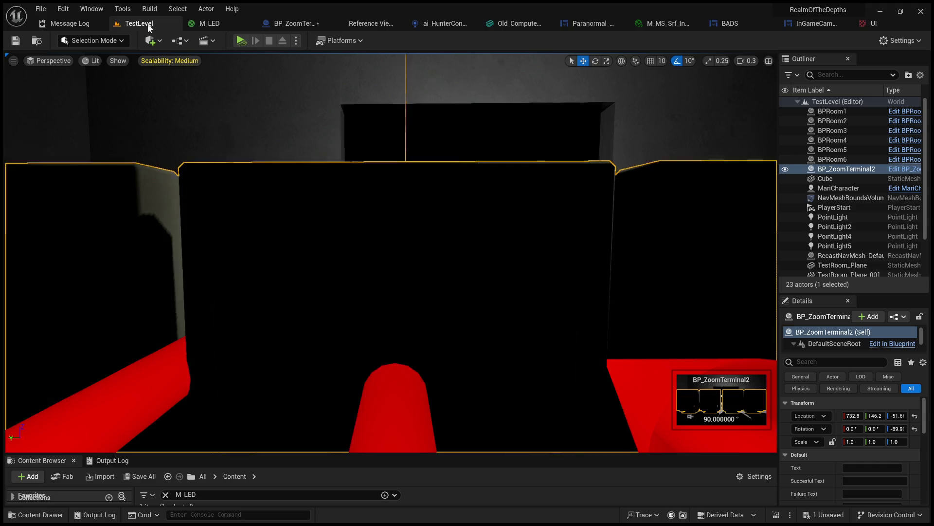
Step: Frame the zoom terminal, play-test its screens, then bring the M_LED output node back into view
key(f)
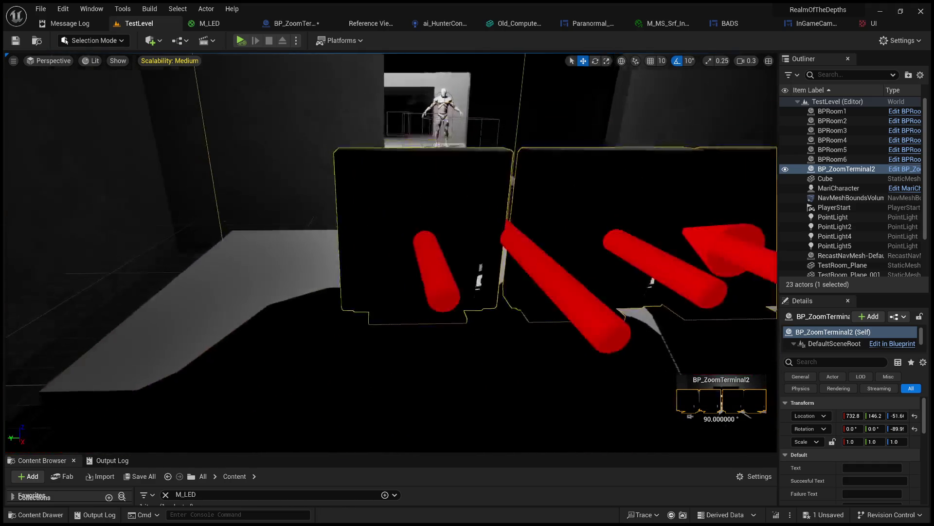
click(240, 40)
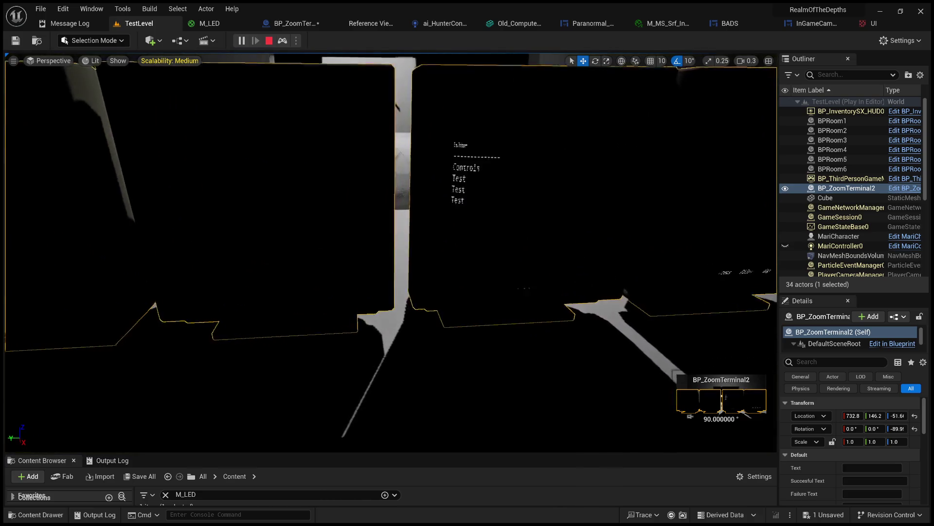
click(268, 40)
click(209, 25)
mouse_move(708, 244)
mouse_down()
mouse_move(635, 245)
mouse_move(592, 285)
mouse_move(635, 289)
mouse_up()
scroll(620, 294, down, 1)
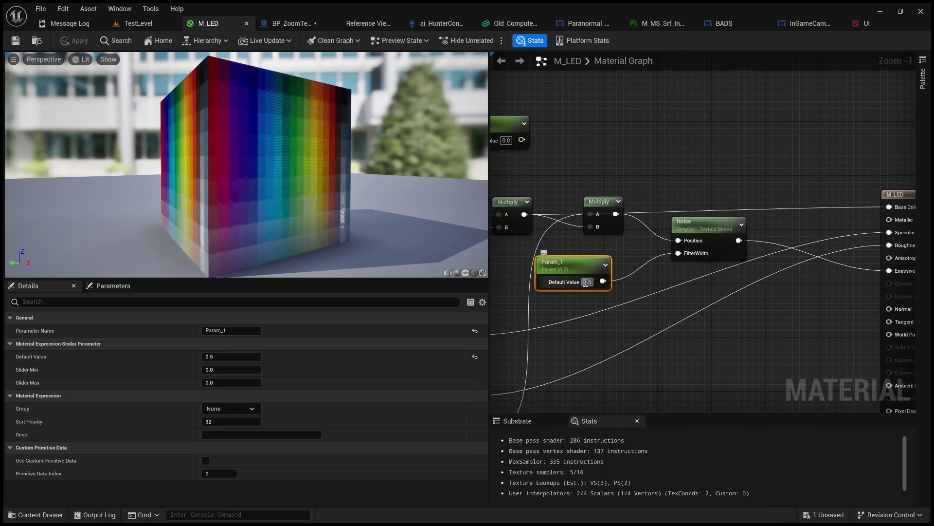
Step: Set Param_1's default value to 1.0 and apply M_LED
text(1)
key(Return)
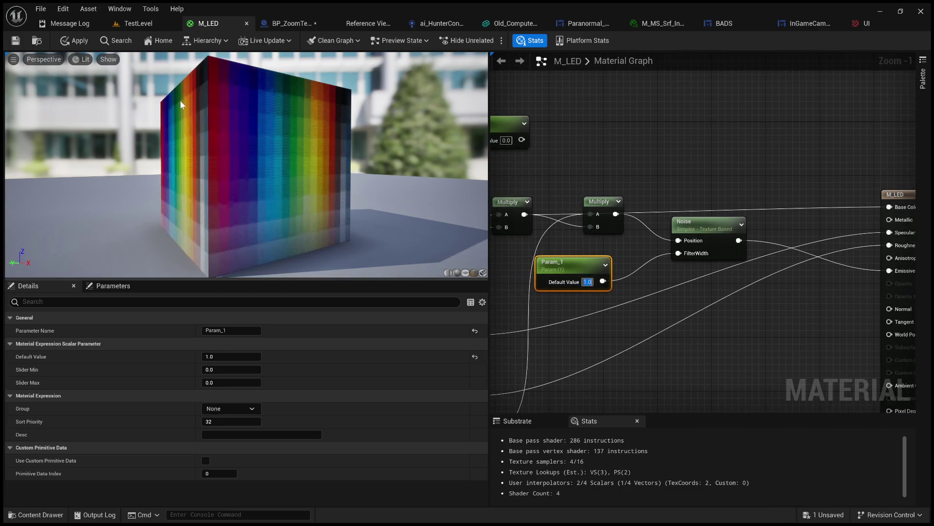
click(68, 40)
Step: Wire the Noise output into Base Color, reposition the Noise node, and apply M_LED
drag(787, 247, 706, 244)
scroll(543, 220, down, 1)
mouse_move(543, 220)
mouse_down()
mouse_move(702, 218)
mouse_move(694, 241)
mouse_move(615, 237)
mouse_move(878, 279)
mouse_move(850, 256)
mouse_move(831, 258)
mouse_up()
drag(702, 232, 832, 203)
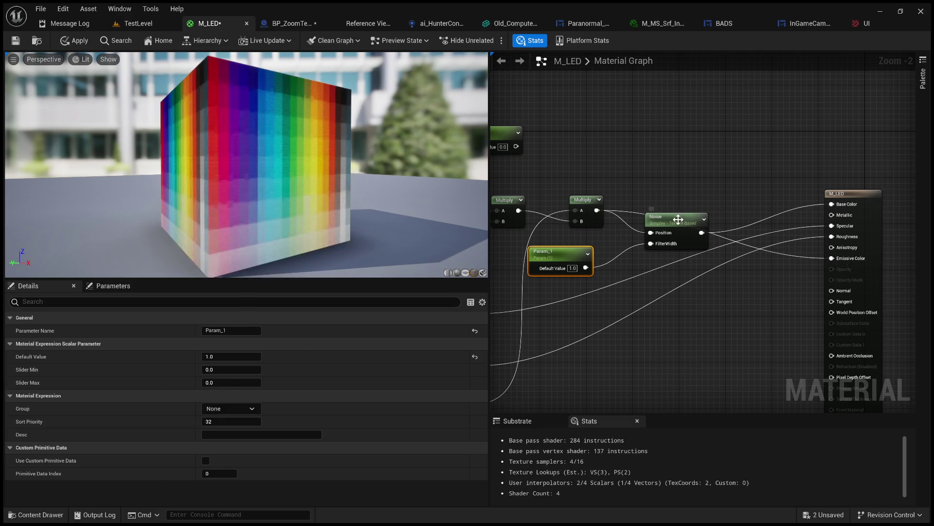
drag(681, 218, 704, 188)
click(70, 43)
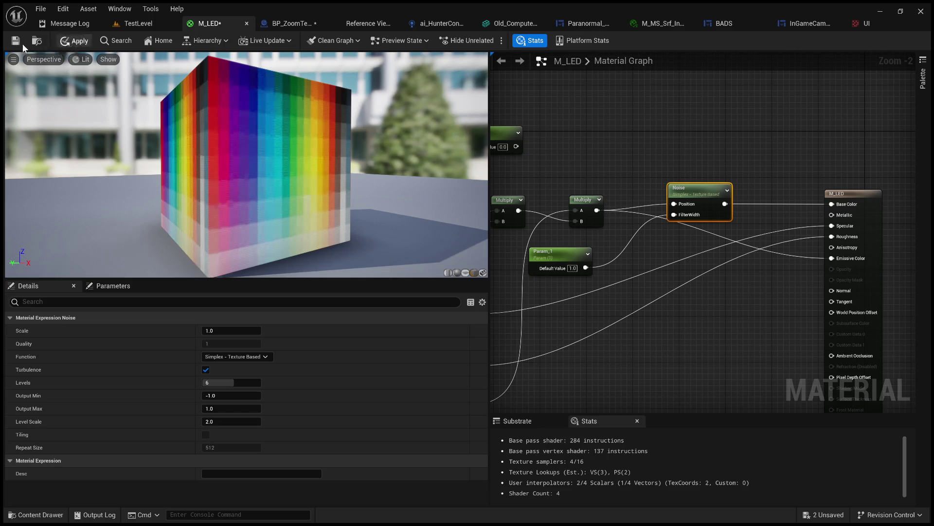
click(142, 24)
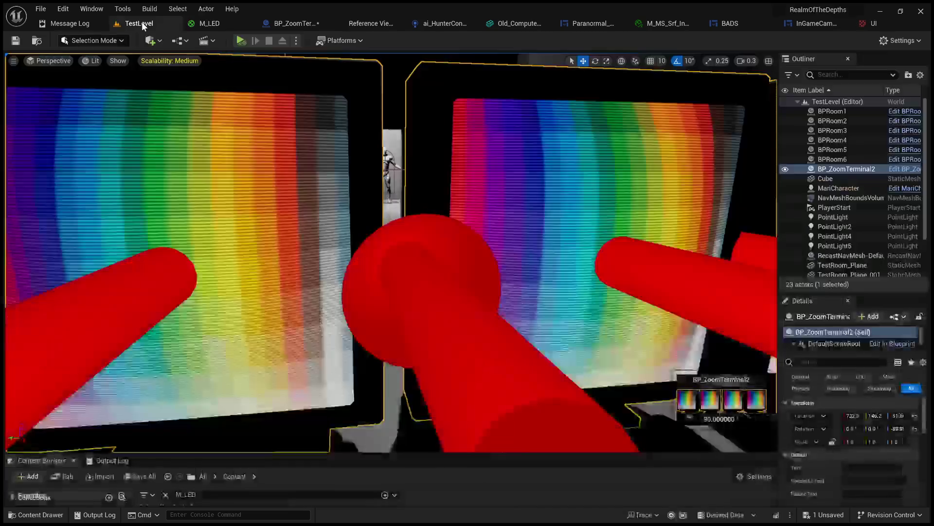
click(240, 41)
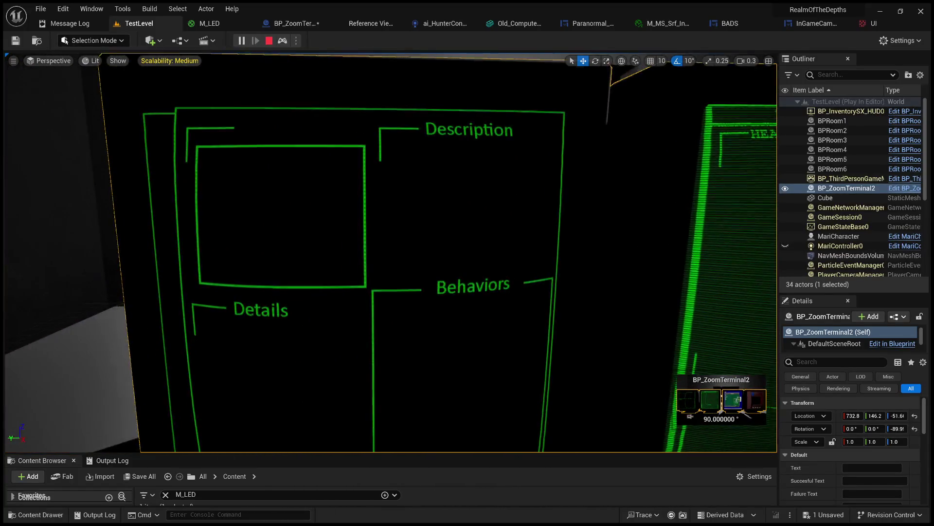
click(270, 41)
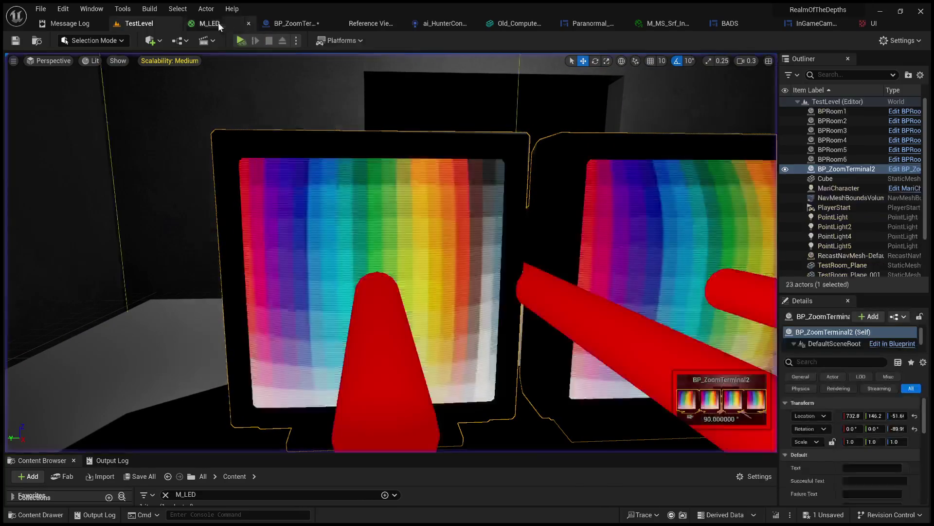
Step: Change Param_1's default value from 1.0 to 0.5 in M_LED, then apply and save
click(218, 23)
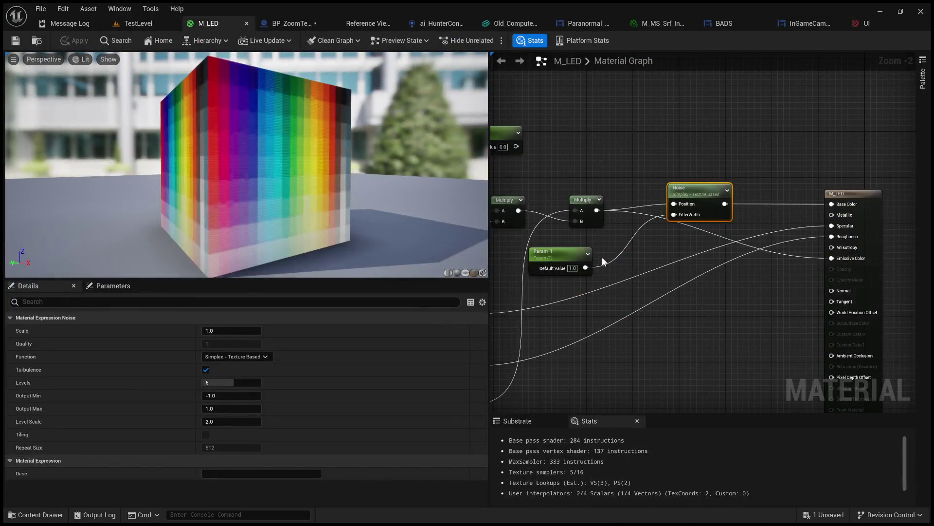
click(572, 268)
text(0.5)
key(Return)
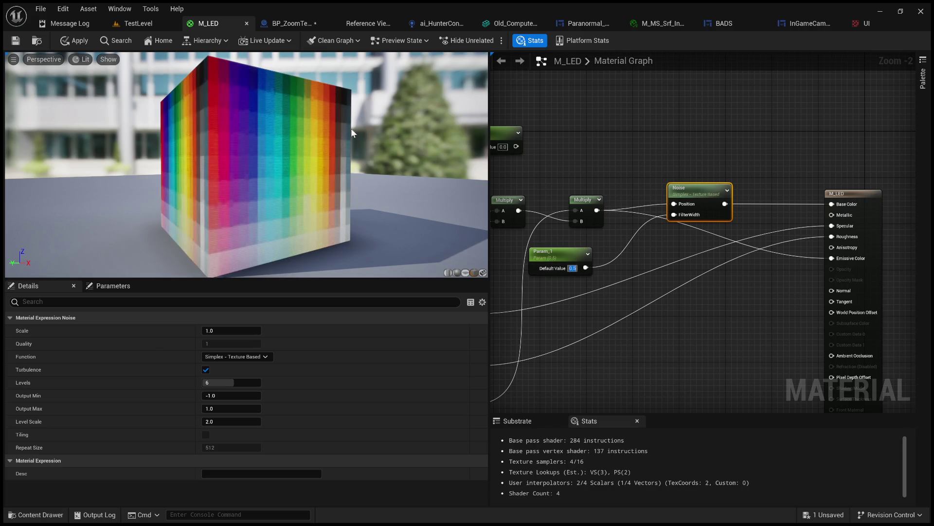
click(76, 41)
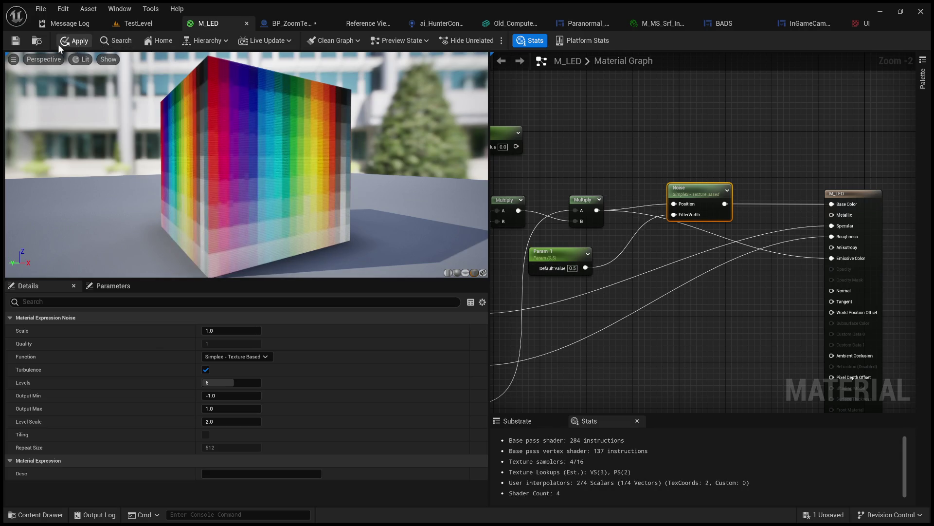
click(9, 42)
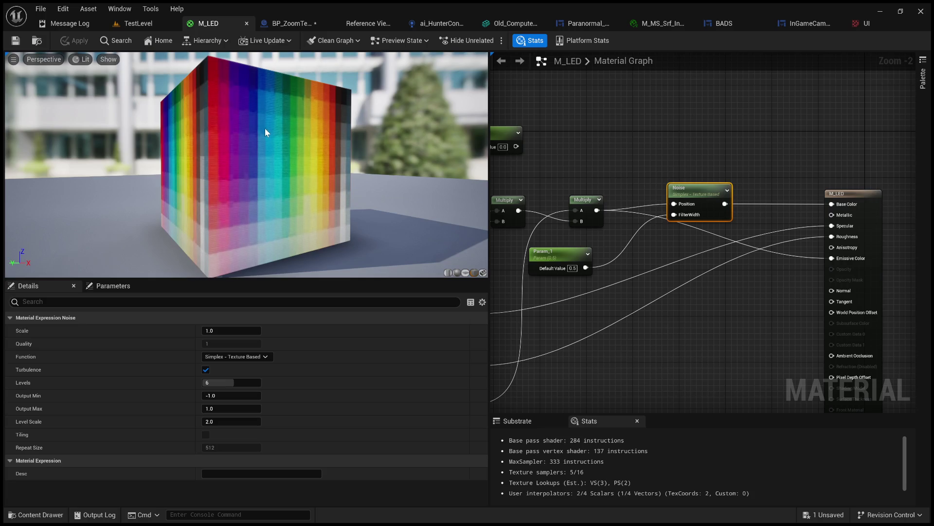
click(152, 23)
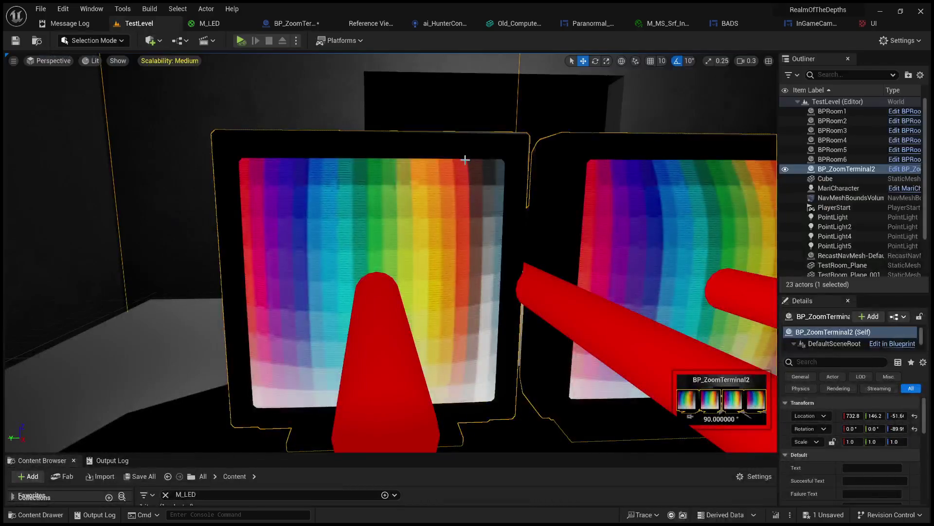
click(292, 23)
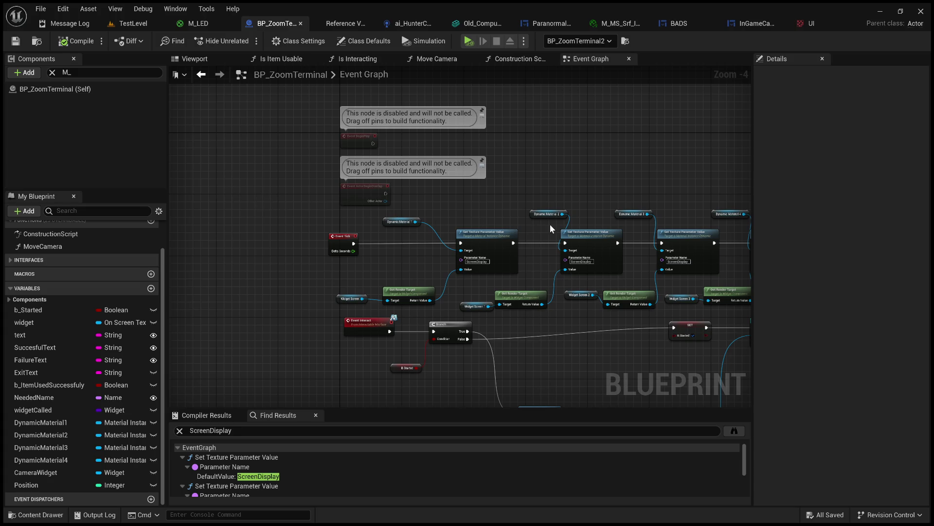
Step: Pan the BP_ZoomTerminal event graph, then switch back to the M_LED material editor
drag(392, 210, 283, 187)
click(193, 24)
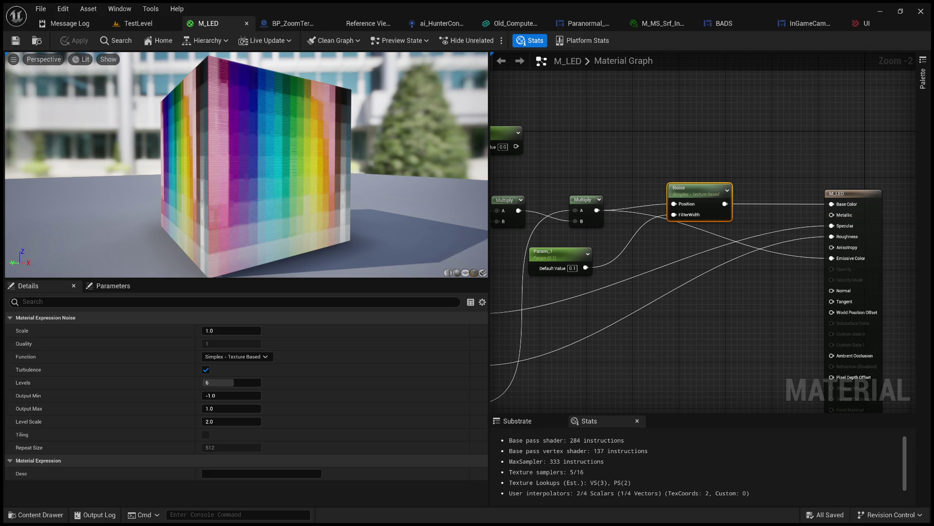
Step: Pan across the M_LED graph and inspect the existing TexCoord node's settings
mouse_move(619, 148)
mouse_down()
mouse_move(723, 171)
mouse_move(730, 142)
mouse_move(767, 146)
mouse_move(750, 143)
mouse_up()
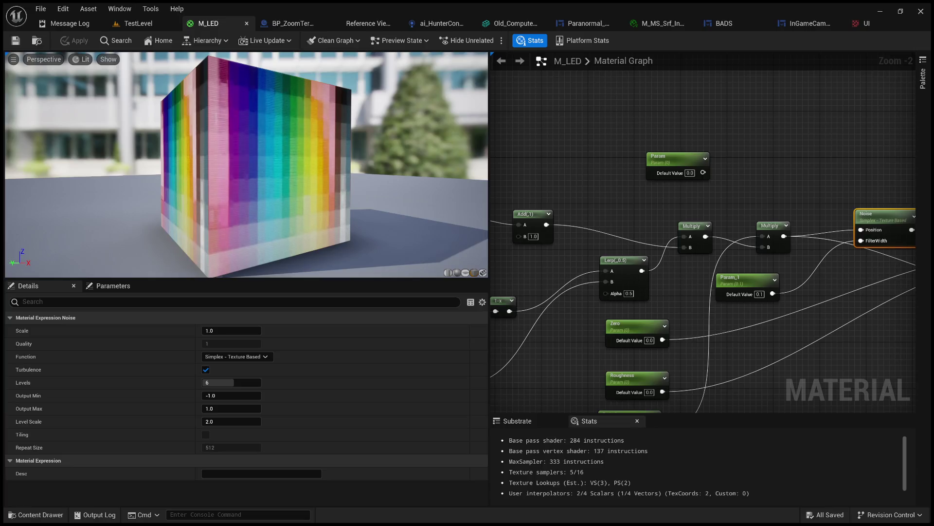
mouse_move(628, 118)
mouse_down()
mouse_move(696, 109)
mouse_move(686, 119)
mouse_move(714, 104)
mouse_move(786, 96)
mouse_move(727, 112)
mouse_move(728, 141)
mouse_up()
scroll(803, 139, down, 2)
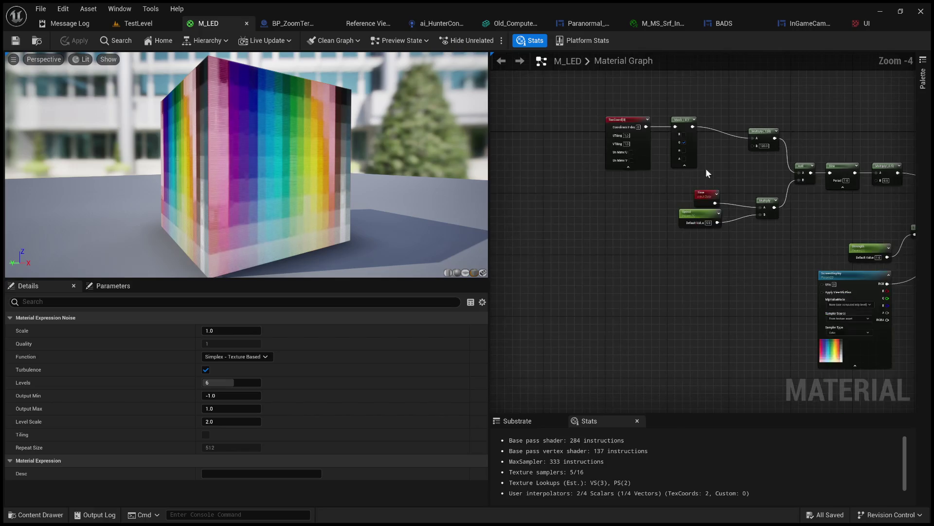
click(621, 120)
Step: Place a new TexCoord[0] node in empty space above the Multiply/Sine chain
mouse_move(763, 111)
mouse_down()
mouse_move(633, 162)
mouse_move(654, 160)
mouse_move(538, 190)
mouse_up()
scroll(577, 123, up, 2)
mouse_move(576, 128)
mouse_down()
mouse_move(648, 167)
mouse_move(631, 204)
mouse_up()
click(638, 211)
mouse_move(566, 163)
mouse_down()
mouse_move(653, 140)
mouse_move(611, 136)
mouse_up()
click(611, 131)
click(741, 163)
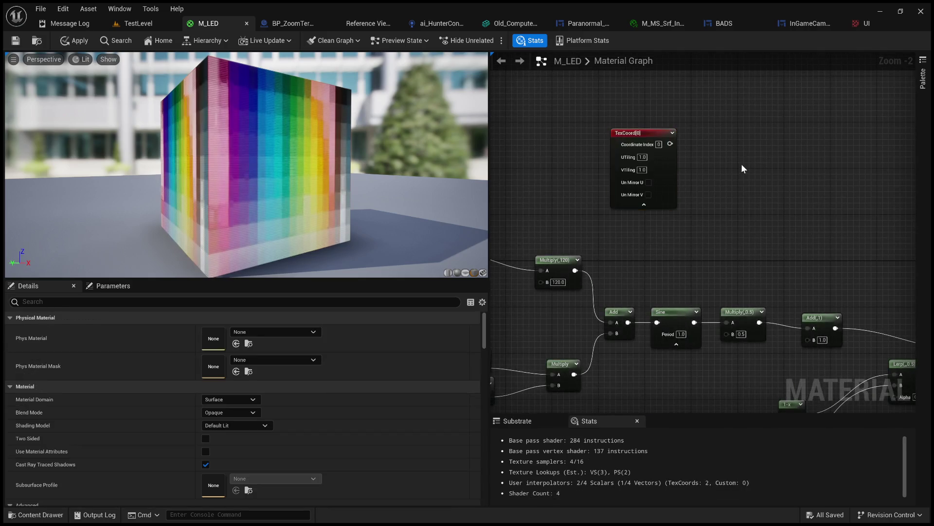
Step: Feed the new TexCoord into a ComponentMask that keeps only the R channel
drag(741, 163, 673, 164)
drag(615, 145, 687, 154)
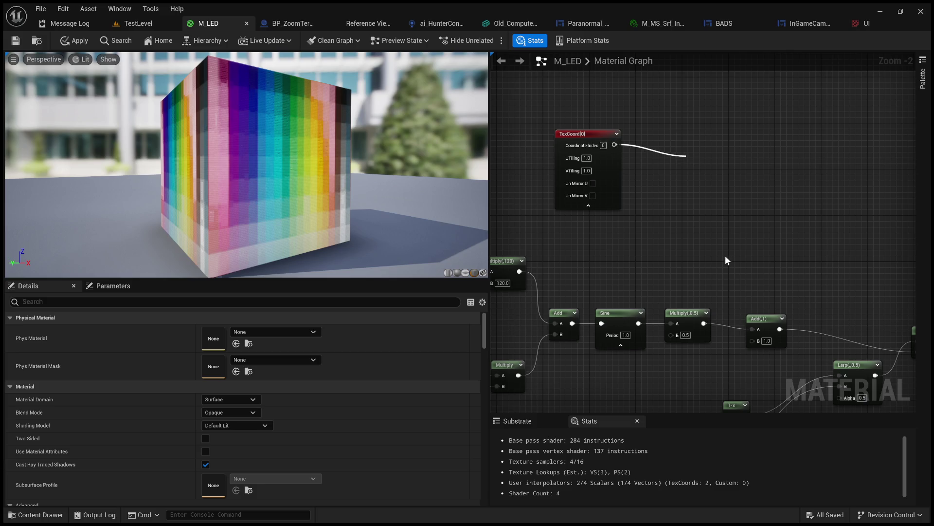
click(726, 256)
click(708, 181)
click(705, 195)
drag(772, 183, 687, 209)
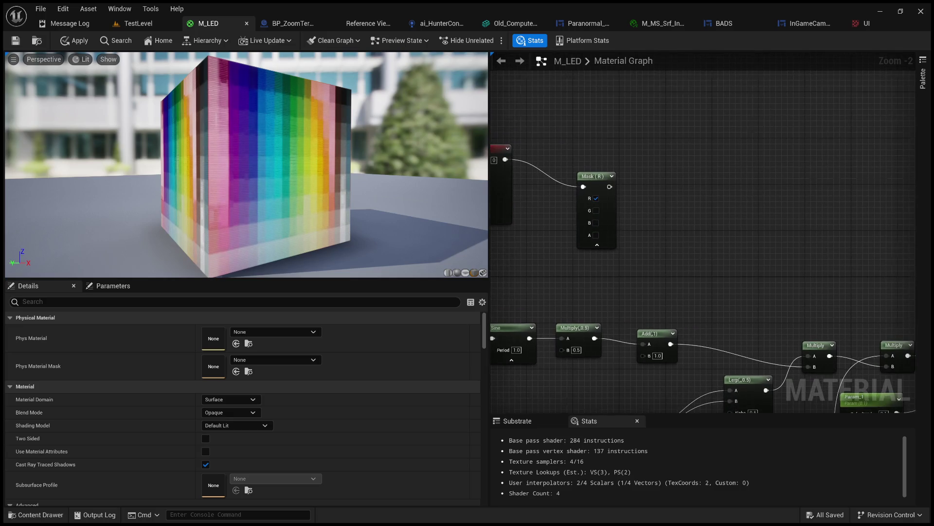
drag(698, 250, 693, 234)
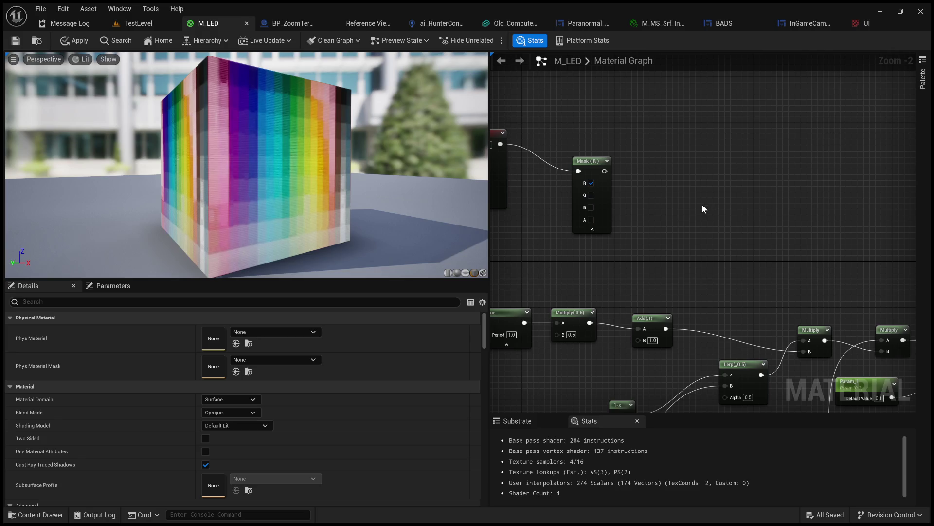
mouse_move(592, 164)
mouse_down()
mouse_move(593, 136)
mouse_move(667, 156)
mouse_up()
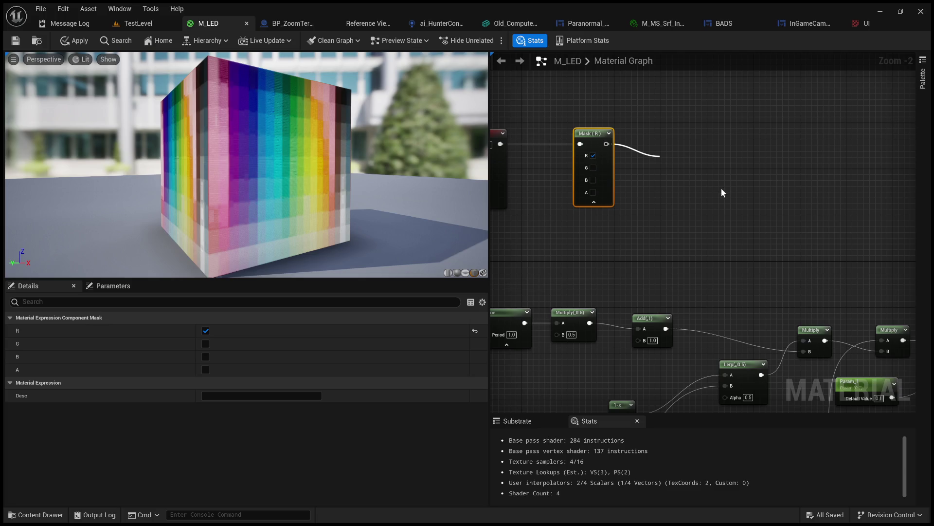
Step: Add a Noise node whose Position is driven by Mask (R), placed beside the mask
click(706, 186)
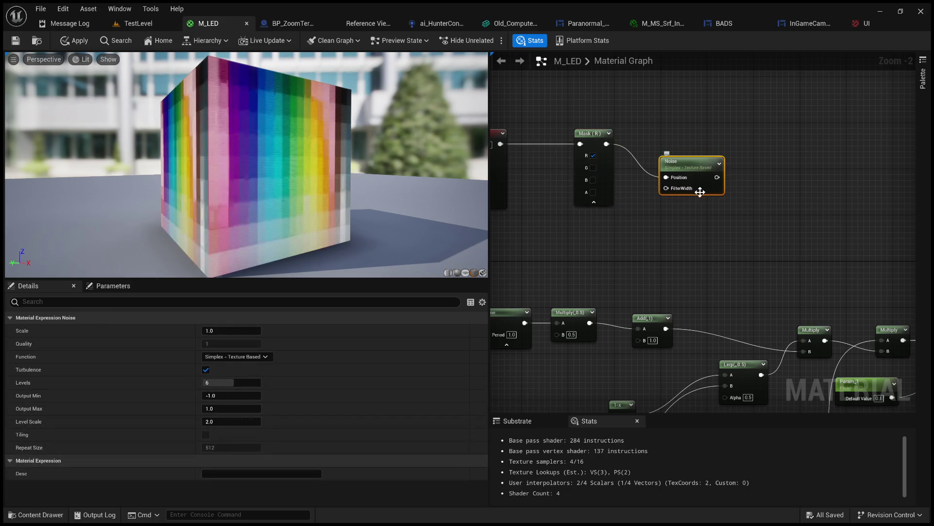
drag(696, 169, 722, 141)
scroll(721, 134, down, 2)
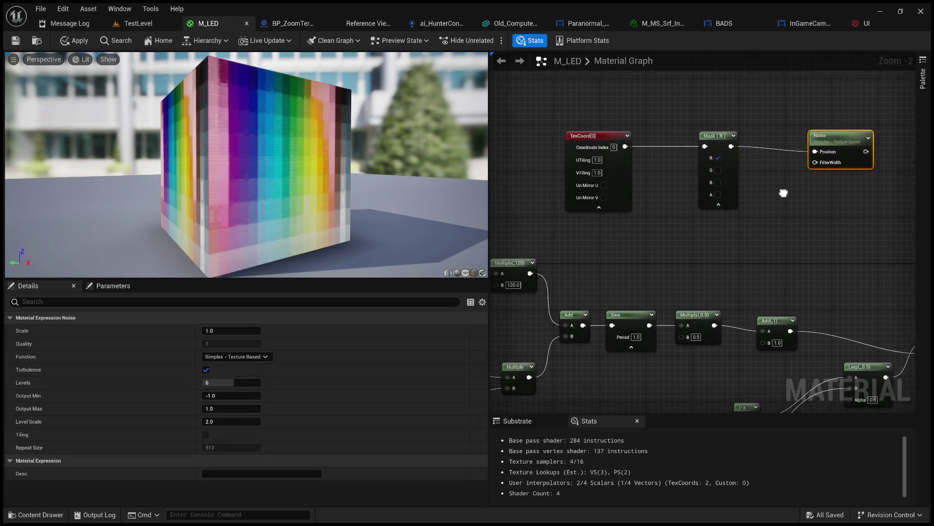
scroll(685, 242, up, 2)
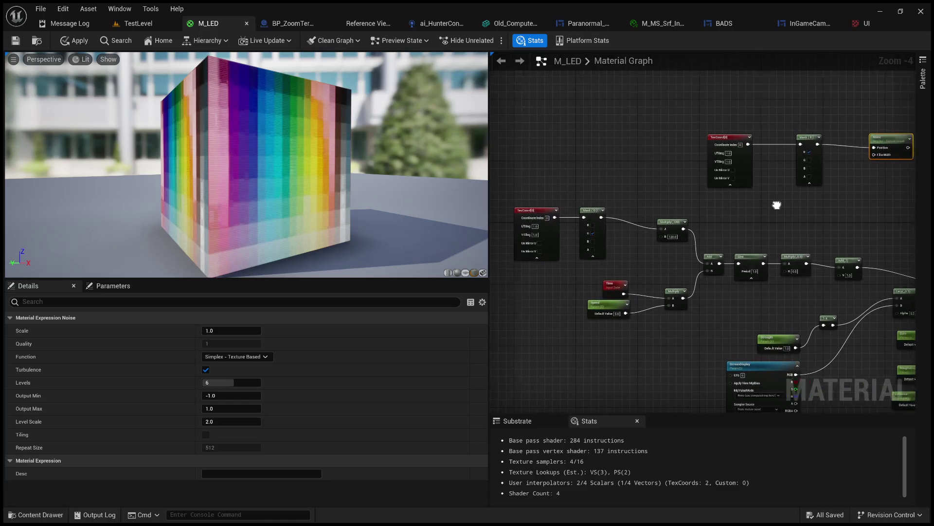
Step: Duplicate the mask below the original, wire TexCoord into it, and set it to G only
click(761, 129)
click(741, 236)
key(ctrl+v)
drag(758, 239, 748, 217)
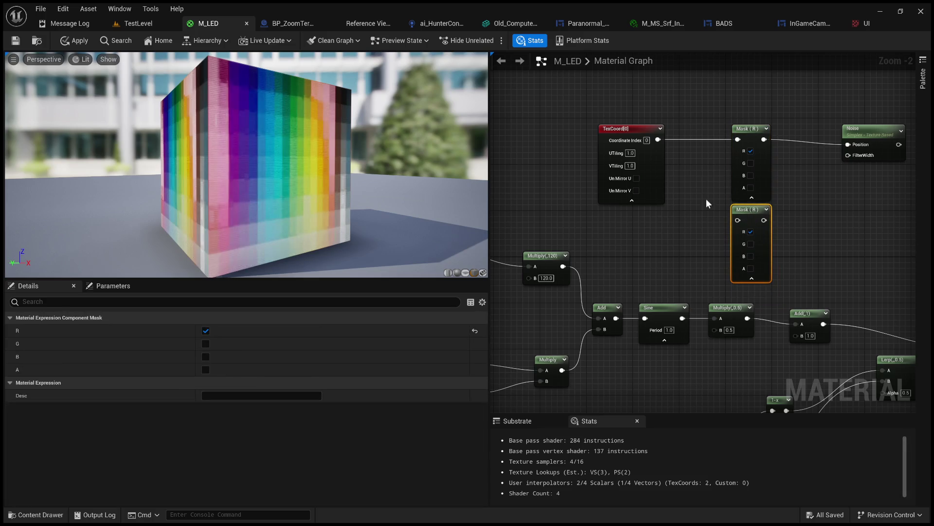
mouse_move(657, 140)
mouse_down()
mouse_move(720, 217)
mouse_move(738, 220)
mouse_up()
click(750, 231)
click(752, 244)
Step: Add a Vector Noise node near the Mask (G) output
mouse_move(658, 242)
mouse_down()
mouse_move(736, 183)
mouse_move(724, 230)
mouse_move(734, 241)
mouse_up()
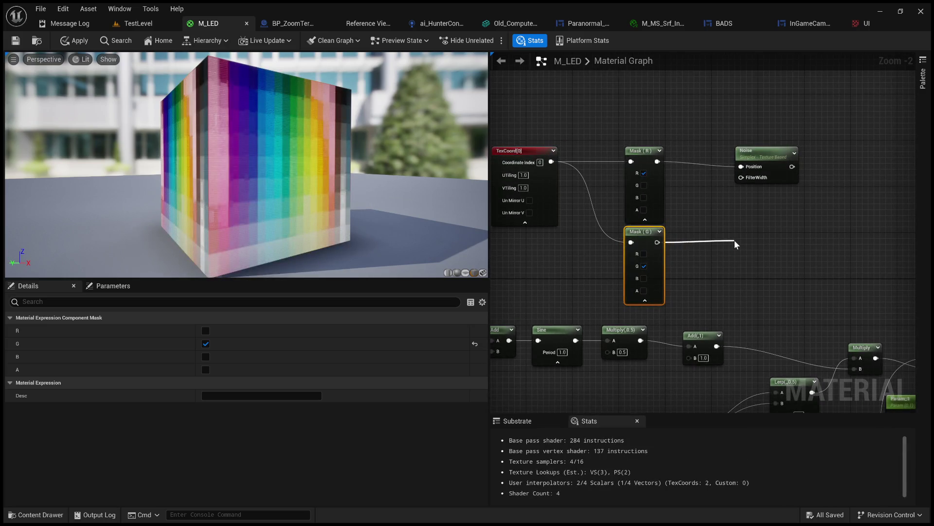
mouse_move(735, 241)
mouse_down()
mouse_move(736, 218)
mouse_move(696, 235)
mouse_up()
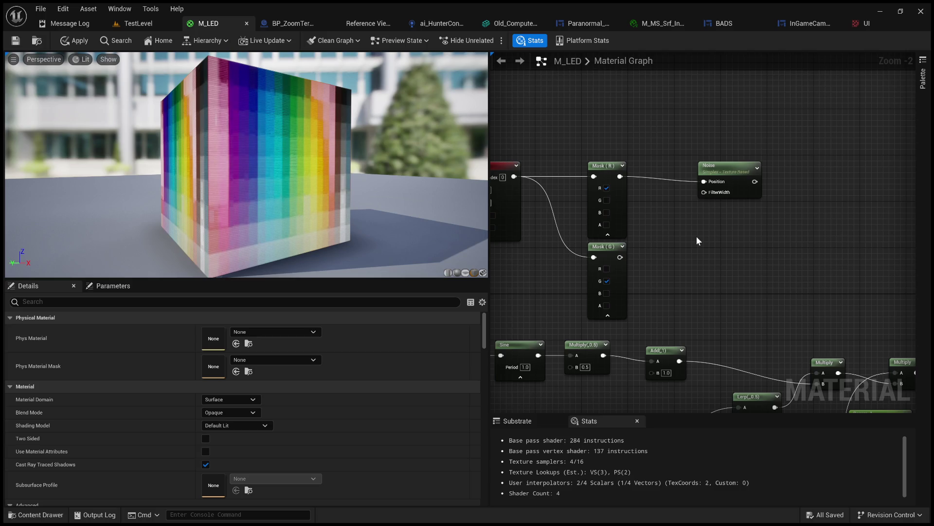
key(ctrl+v)
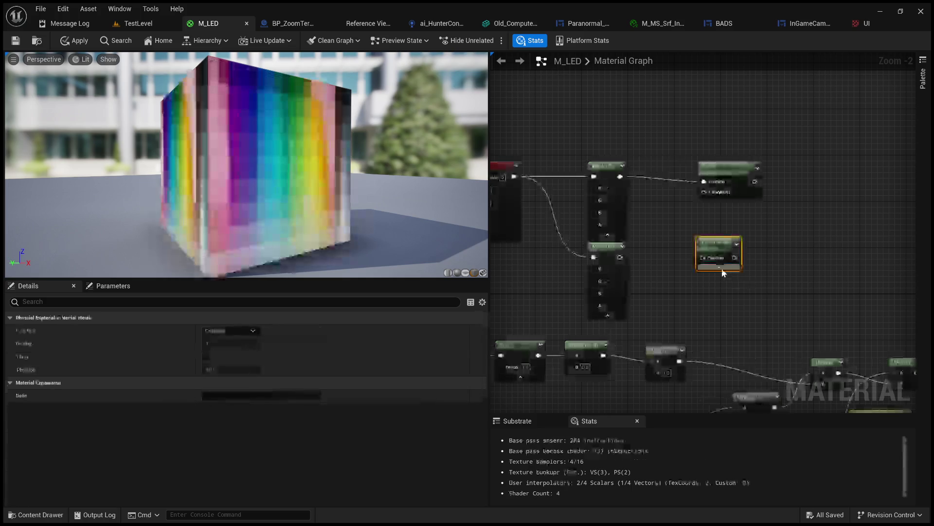
Step: Wire Mask (G) into a new Multiply node (B 1.0) beside the Cellnoise Vector Noise
scroll(751, 306, up, 2)
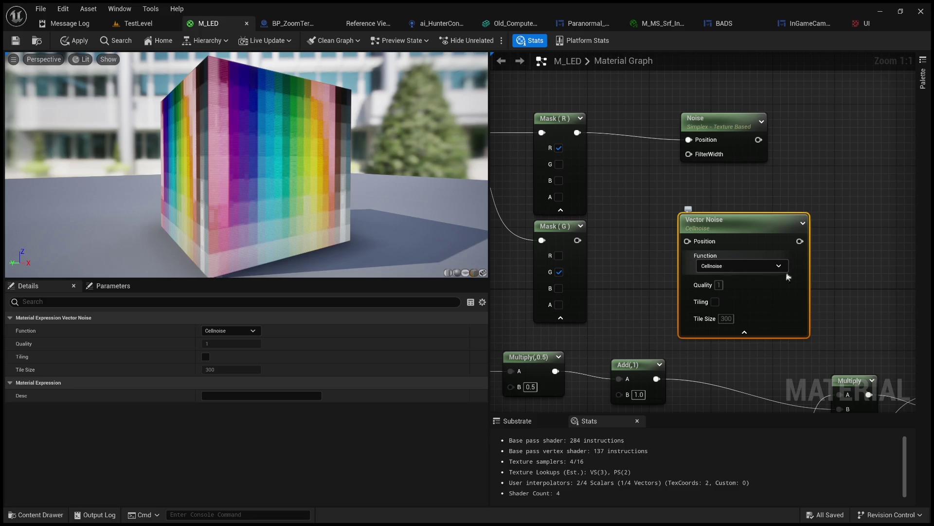
click(723, 197)
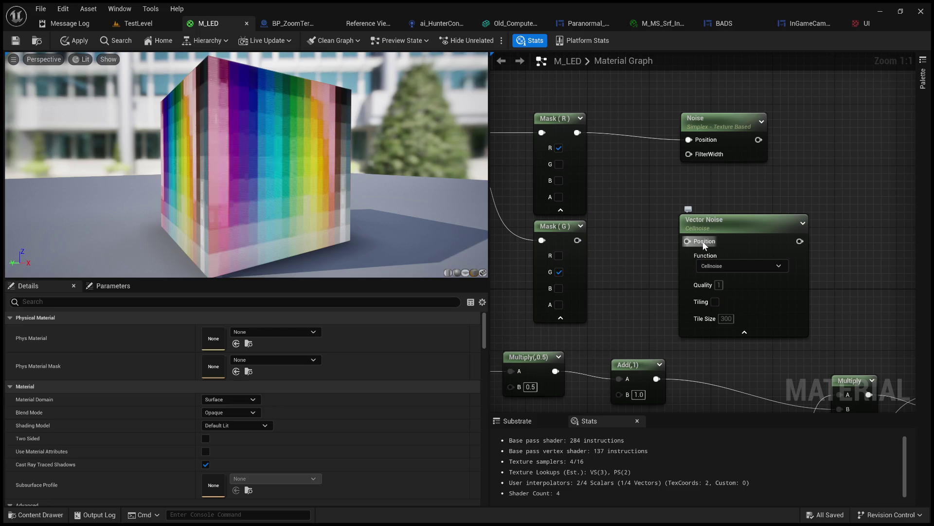
mouse_move(682, 194)
mouse_down()
mouse_move(641, 219)
mouse_move(753, 216)
mouse_up()
drag(547, 263, 610, 264)
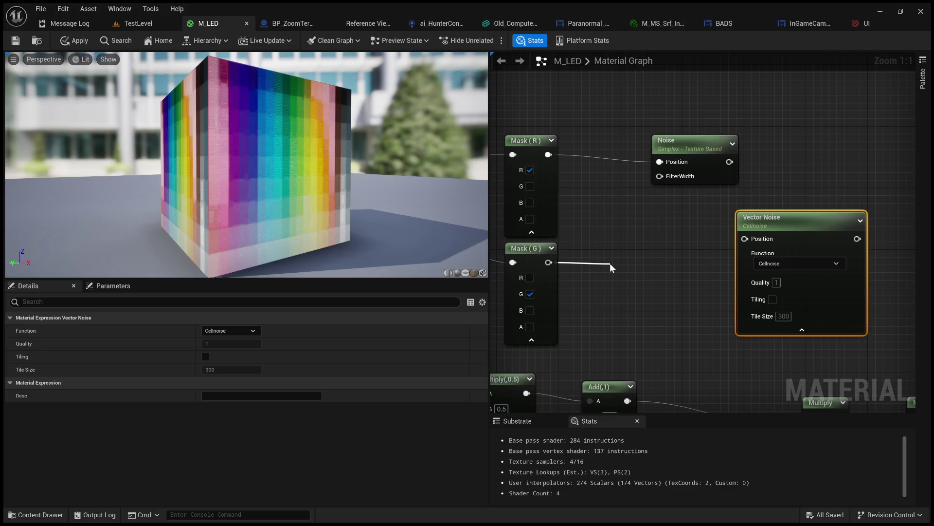
drag(611, 266, 612, 267)
click(611, 308)
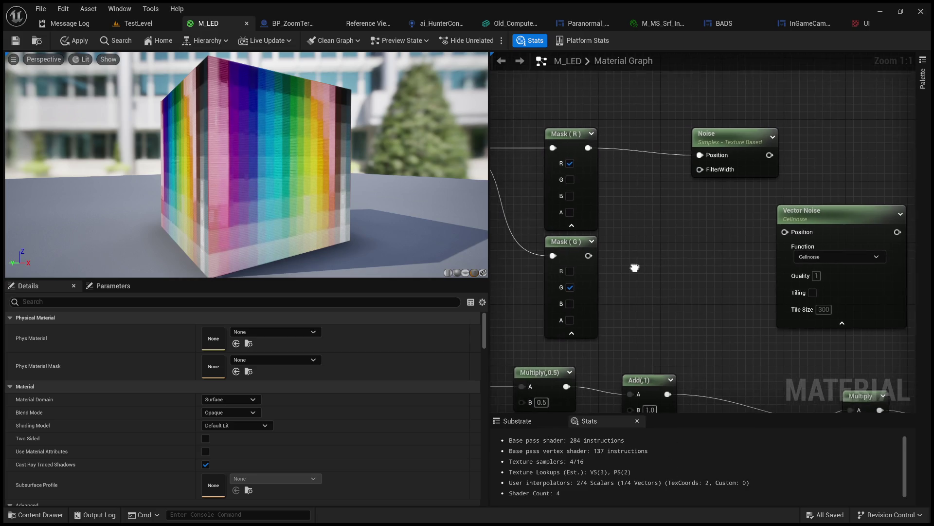
drag(590, 255, 637, 255)
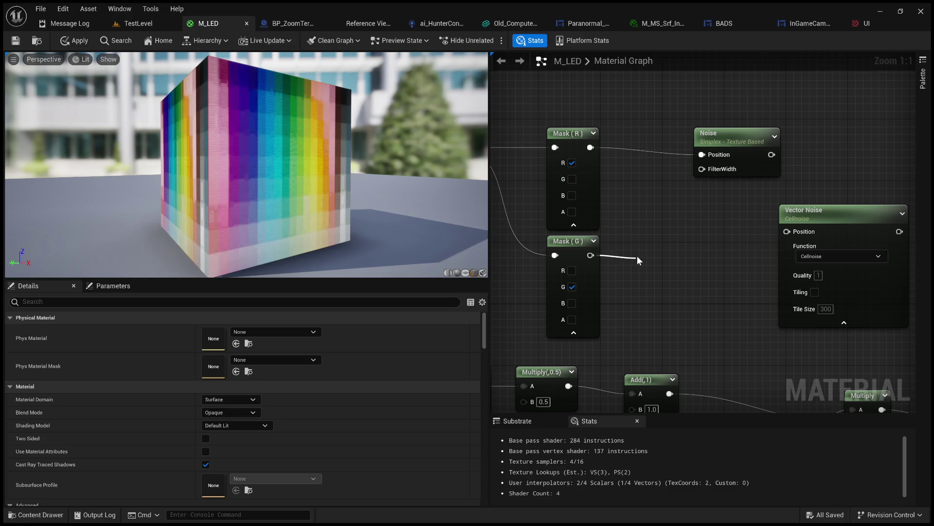
mouse_move(637, 256)
mouse_down()
mouse_move(647, 265)
mouse_move(711, 245)
mouse_up()
click(650, 314)
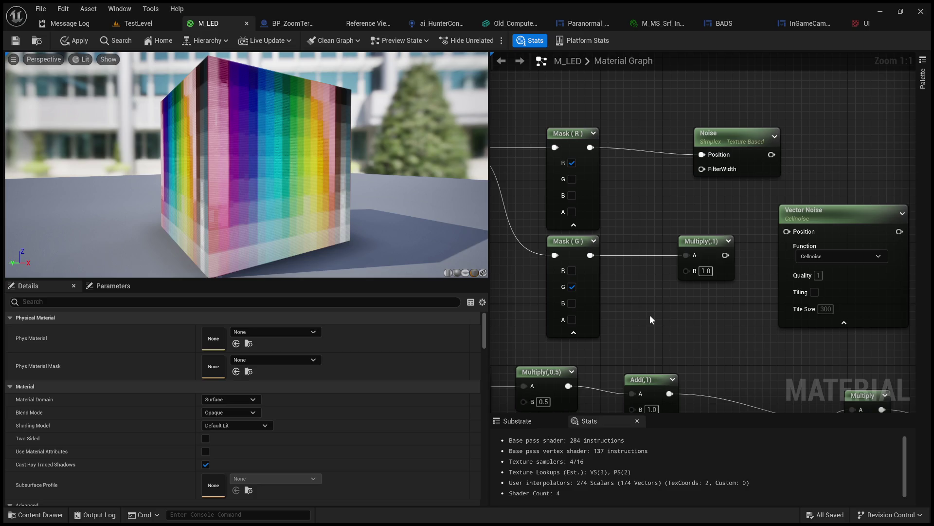
Step: Add a Time node into the Multiply's B input and move Vector Noise aside
click(649, 314)
mouse_move(691, 343)
mouse_down()
mouse_move(701, 324)
mouse_move(686, 271)
mouse_up()
drag(729, 228, 628, 236)
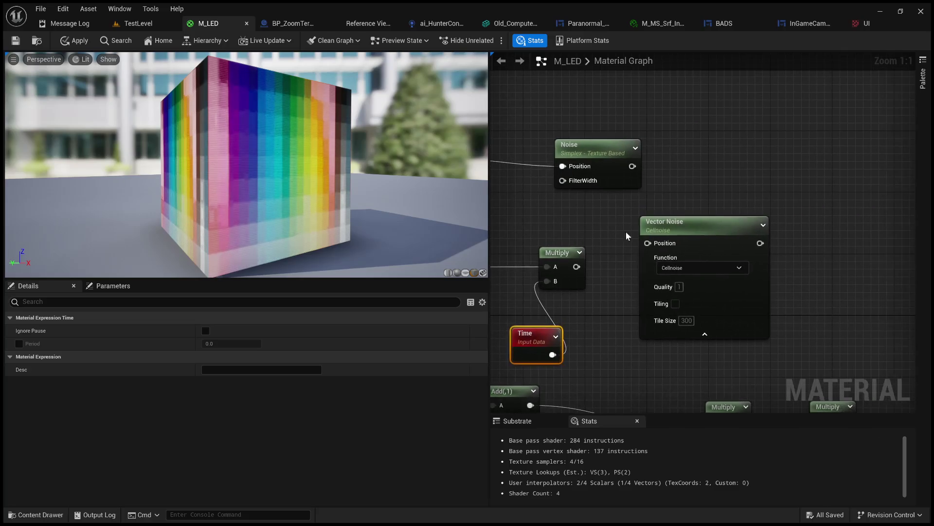
mouse_move(713, 193)
mouse_down()
mouse_move(744, 169)
mouse_move(683, 164)
mouse_up()
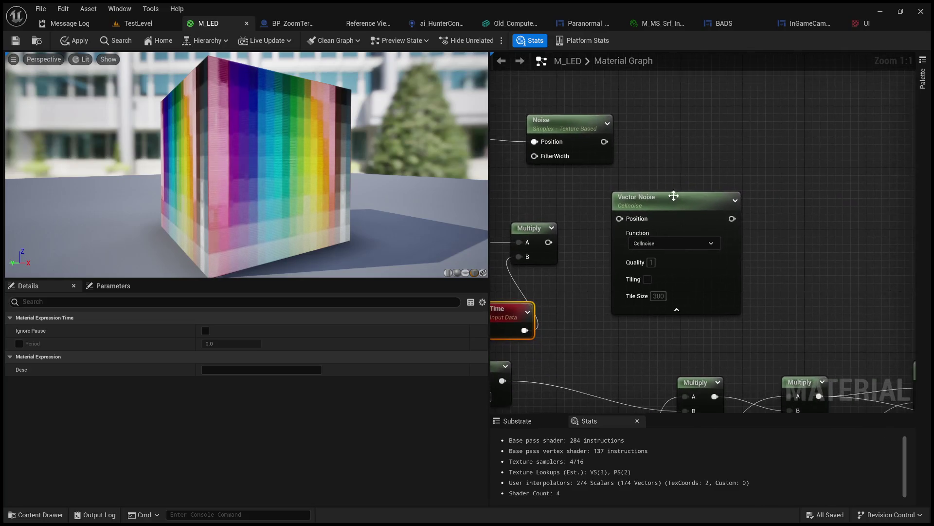
drag(674, 203, 782, 164)
Step: Follow the Multiply with a Subtract node whose B value is 0.5
drag(549, 242, 618, 243)
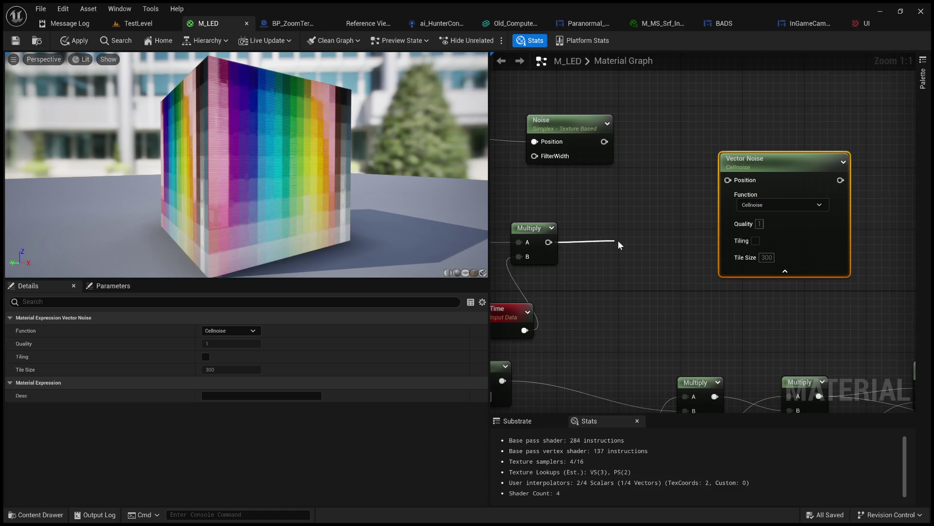
click(638, 283)
click(640, 277)
text(5)
key(Return)
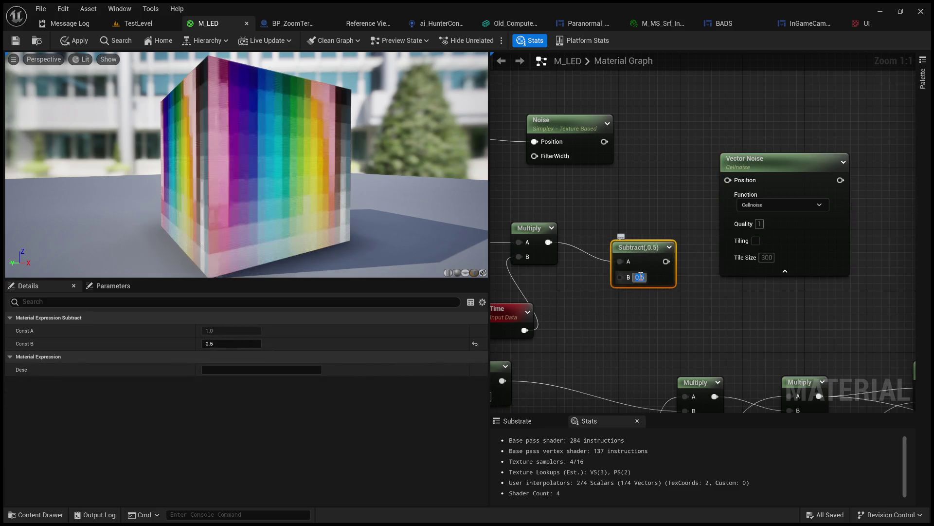
Step: Create a scalar parameter named JitterAmount with a default value of 1.0
drag(623, 201, 525, 205)
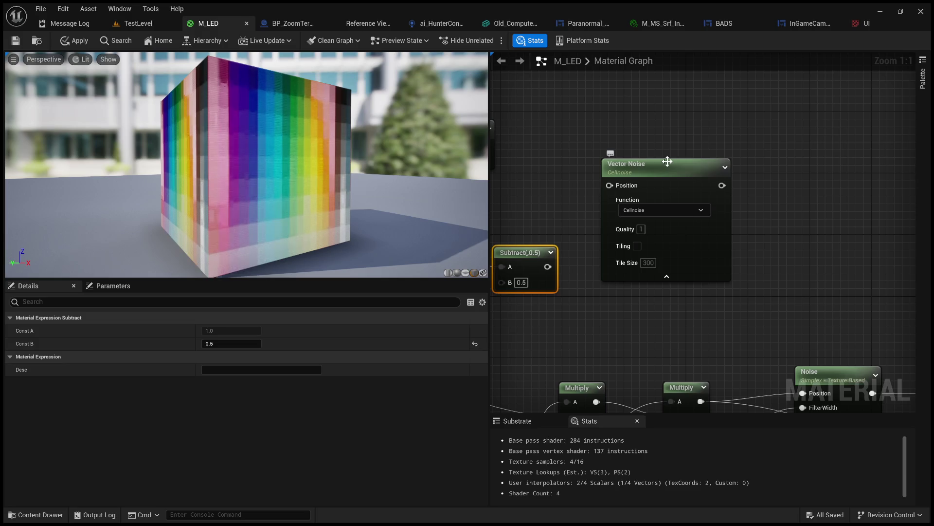
drag(664, 163, 716, 98)
drag(550, 327, 652, 297)
click(600, 314)
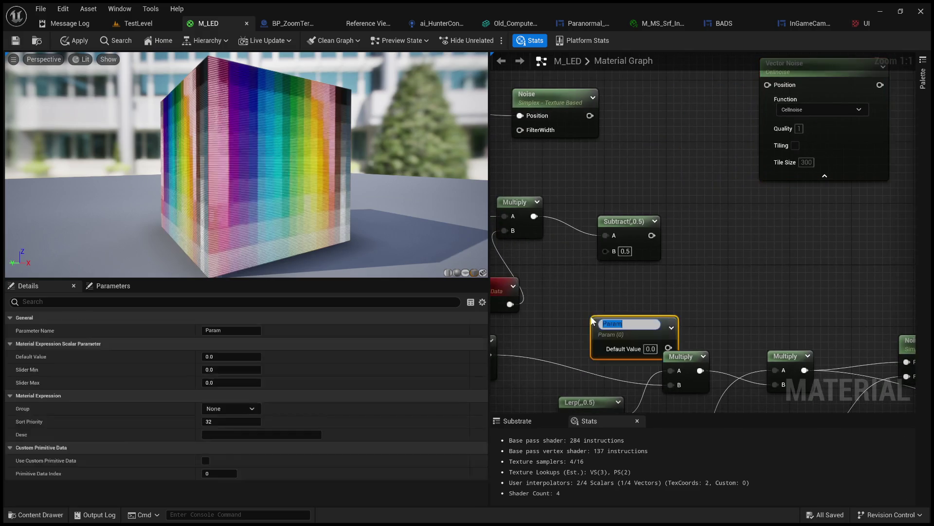
text(JitterAmount)
key(Return)
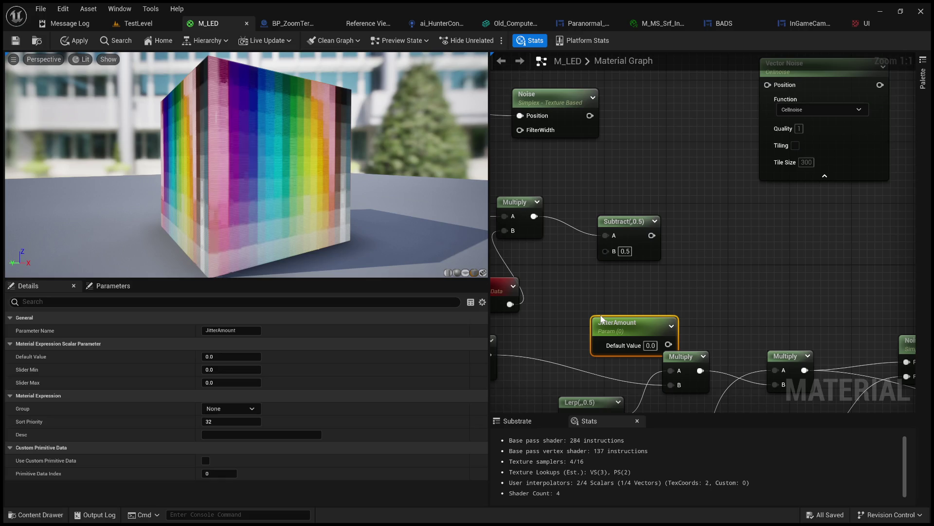
click(631, 324)
text(1)
click(705, 278)
Step: Multiply the Subtract result (A) by JitterAmount (B) in a new Multiply node
scroll(674, 304, down, 3)
mouse_move(650, 231)
mouse_down()
mouse_move(682, 254)
mouse_move(617, 229)
mouse_up()
mouse_move(535, 271)
mouse_down()
mouse_move(584, 264)
mouse_move(610, 292)
mouse_move(635, 262)
mouse_up()
mouse_move(593, 235)
mouse_down()
mouse_move(643, 286)
mouse_move(648, 244)
mouse_up()
mouse_move(576, 267)
mouse_down()
mouse_move(687, 270)
mouse_move(607, 268)
mouse_move(630, 272)
mouse_up()
drag(605, 159, 678, 202)
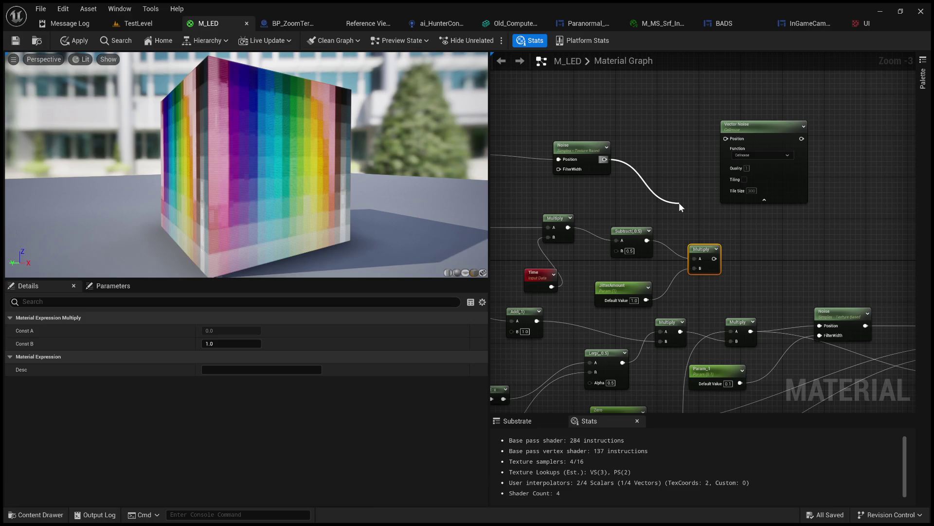
Step: Add an Add node combining the Noise output with the JitterAmount Multiply, then select the new jitter nodes
click(703, 218)
drag(704, 218, 772, 229)
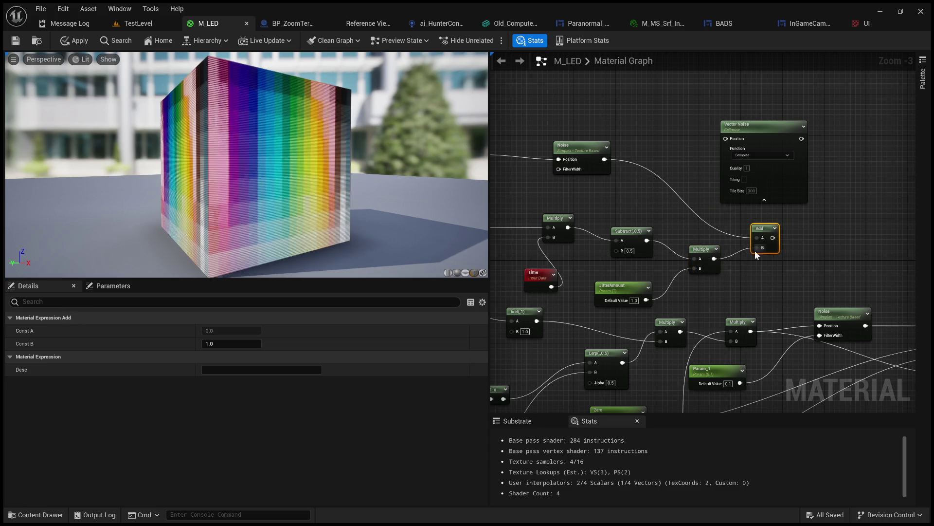
scroll(738, 280, down, 1)
drag(738, 281, 844, 260)
mouse_move(711, 276)
mouse_down()
mouse_move(779, 263)
mouse_move(713, 267)
mouse_move(652, 249)
mouse_move(609, 201)
mouse_move(850, 177)
mouse_up()
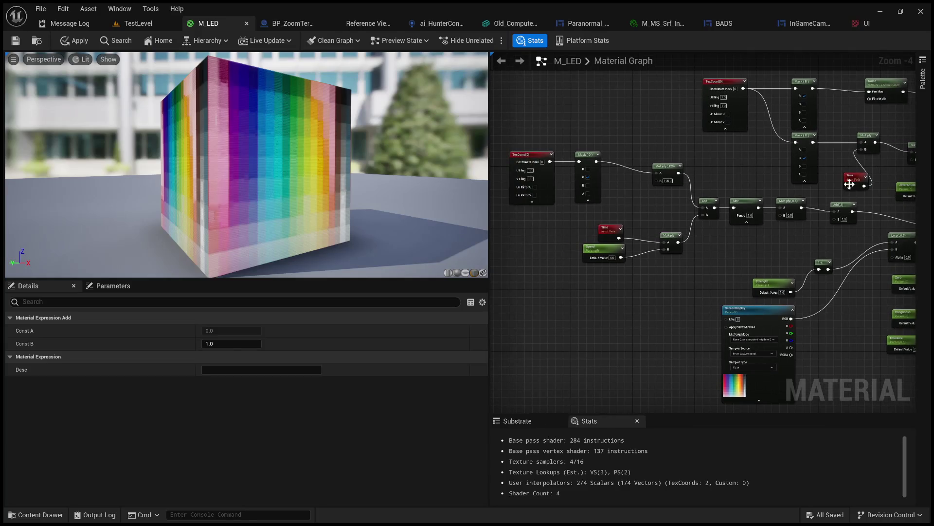
scroll(718, 163, up, 1)
scroll(720, 170, down, 1)
mouse_move(720, 169)
mouse_down()
mouse_move(685, 182)
mouse_move(669, 202)
mouse_move(624, 209)
mouse_move(756, 218)
mouse_move(781, 200)
mouse_move(679, 176)
mouse_move(612, 188)
mouse_move(591, 202)
mouse_move(598, 251)
mouse_up()
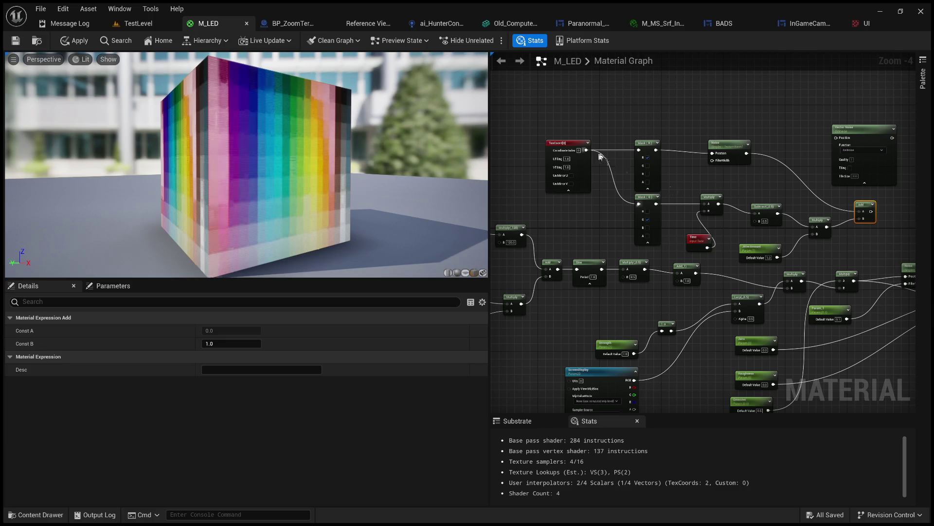
drag(553, 121, 806, 247)
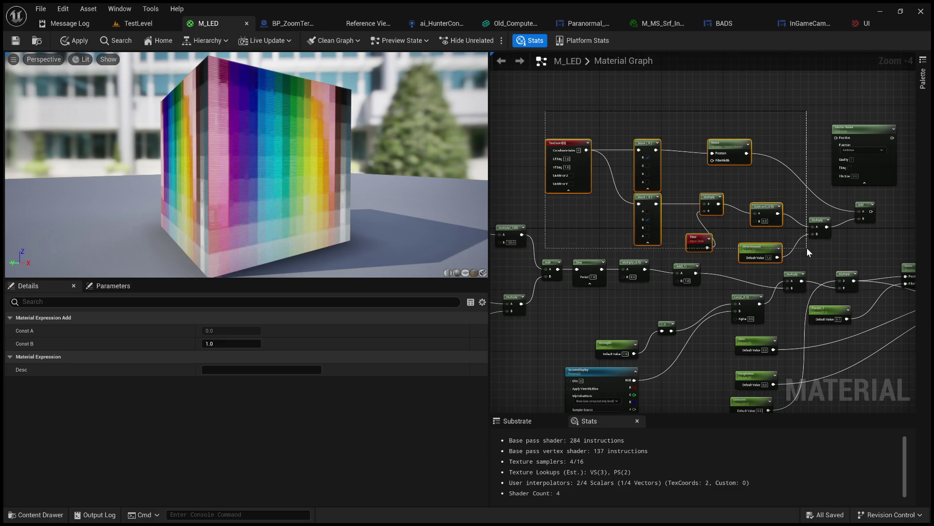
scroll(788, 192, down, 2)
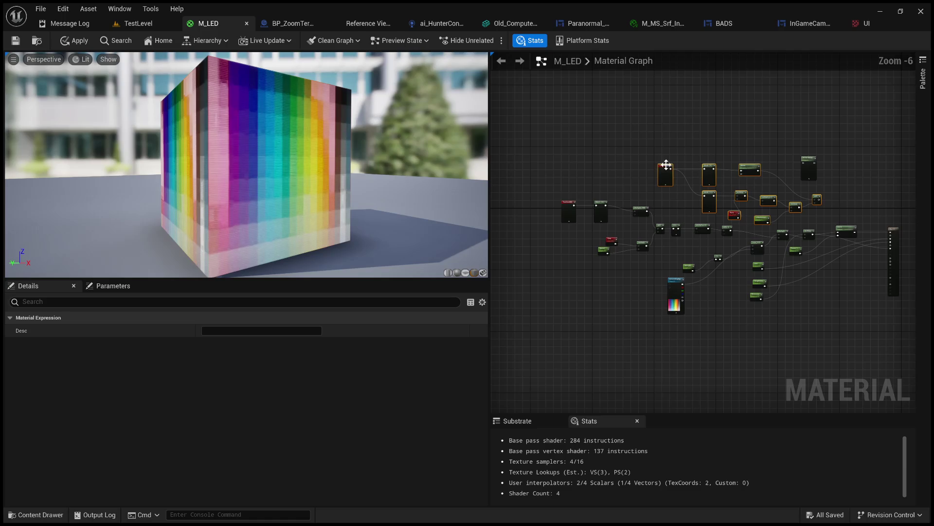
Step: Shift the jitter nodes left and the lower-left node group right, then view the Mask, Noise and Time nodes
drag(555, 263, 492, 279)
click(492, 279)
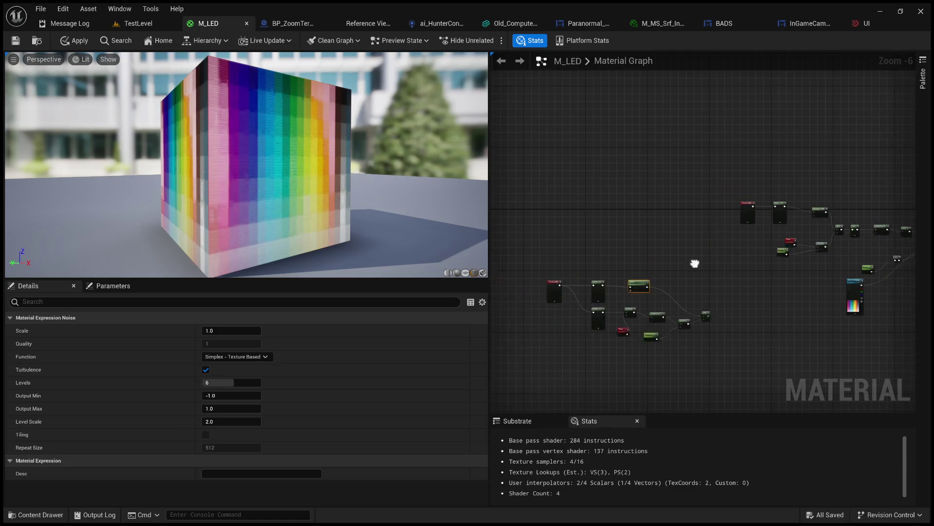
mouse_move(753, 354)
mouse_down()
mouse_move(557, 271)
mouse_move(658, 262)
mouse_move(668, 275)
mouse_move(775, 239)
mouse_move(785, 197)
mouse_up()
click(754, 252)
scroll(749, 243, up, 6)
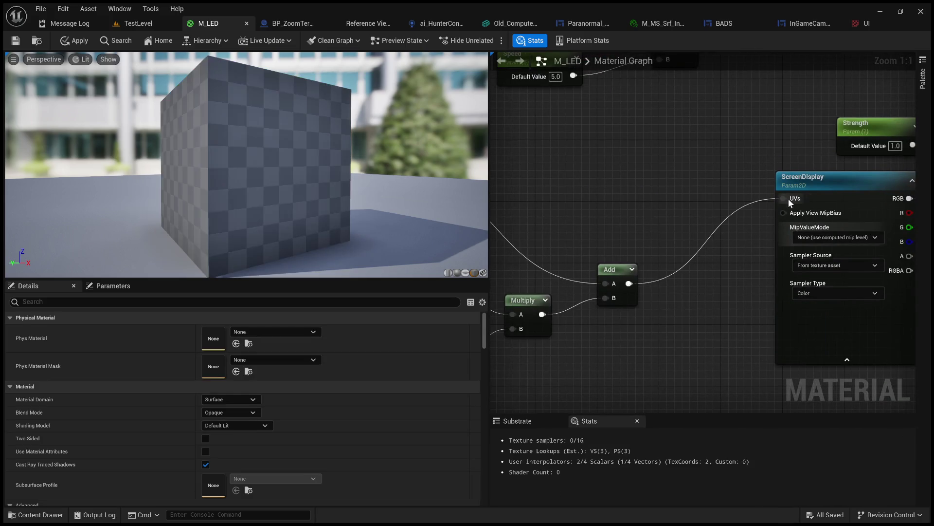
scroll(317, 170, up, 3)
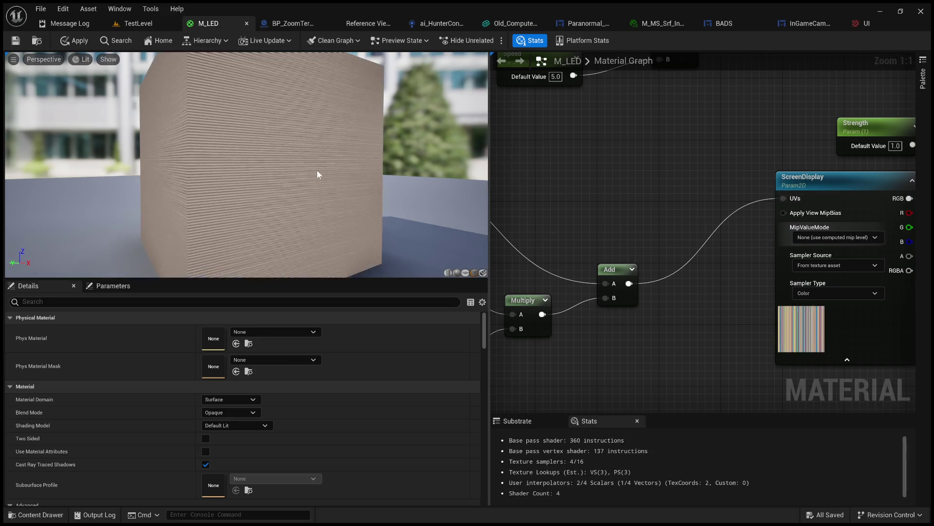
mouse_move(488, 209)
mouse_down()
mouse_move(649, 161)
mouse_move(657, 233)
mouse_up()
mouse_move(592, 270)
mouse_down()
mouse_move(688, 276)
mouse_move(717, 297)
mouse_move(469, 284)
mouse_move(653, 261)
mouse_up()
scroll(632, 277, down, 2)
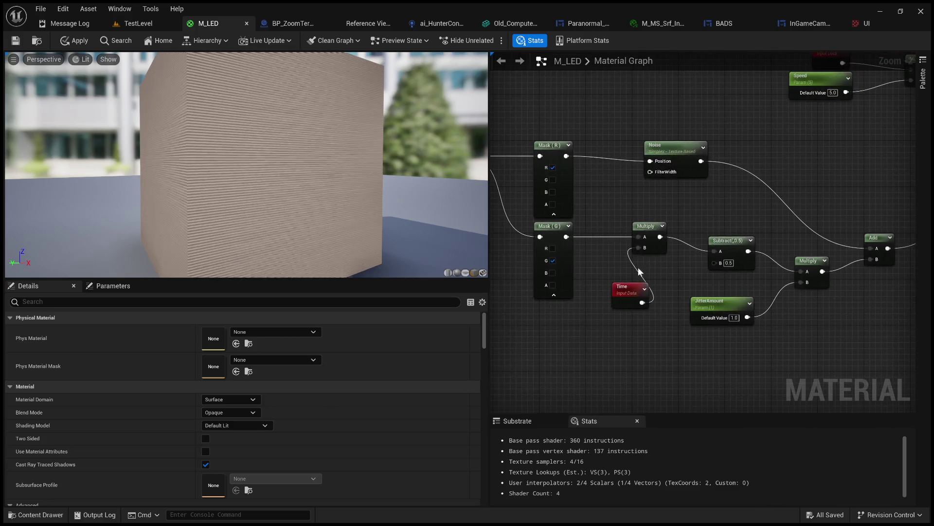
Step: Rearrange the Time and Mask (G) nodes to clear room beside the Multiply
drag(625, 293, 604, 289)
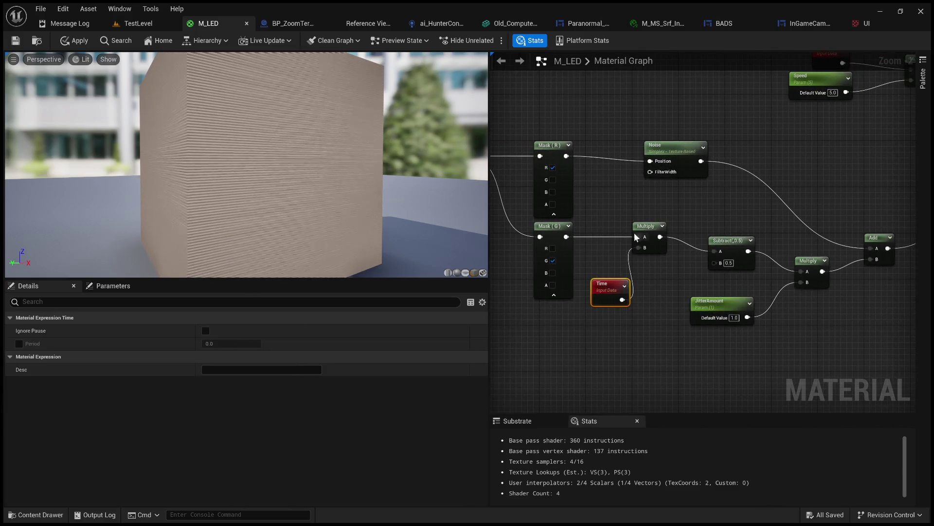
scroll(655, 255, up, 1)
scroll(633, 233, up, 1)
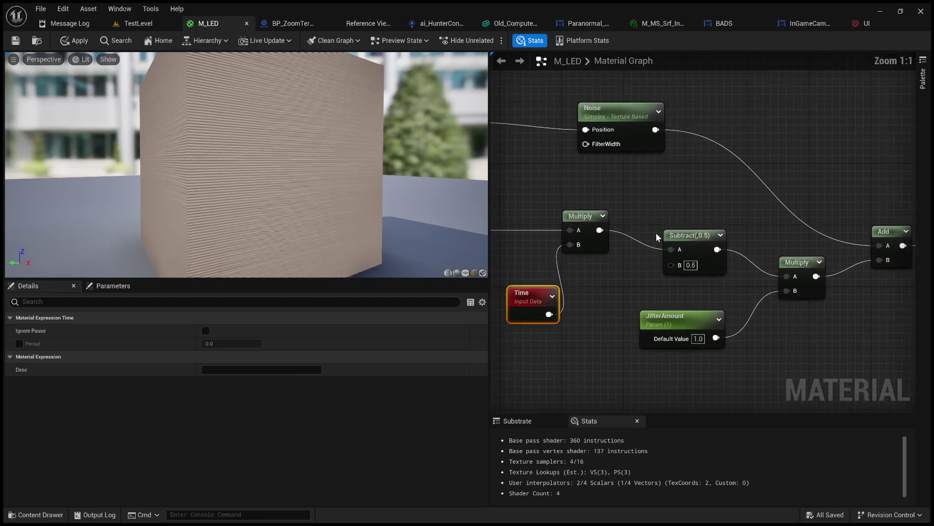
mouse_move(627, 248)
mouse_down()
mouse_move(648, 260)
mouse_move(748, 261)
mouse_up()
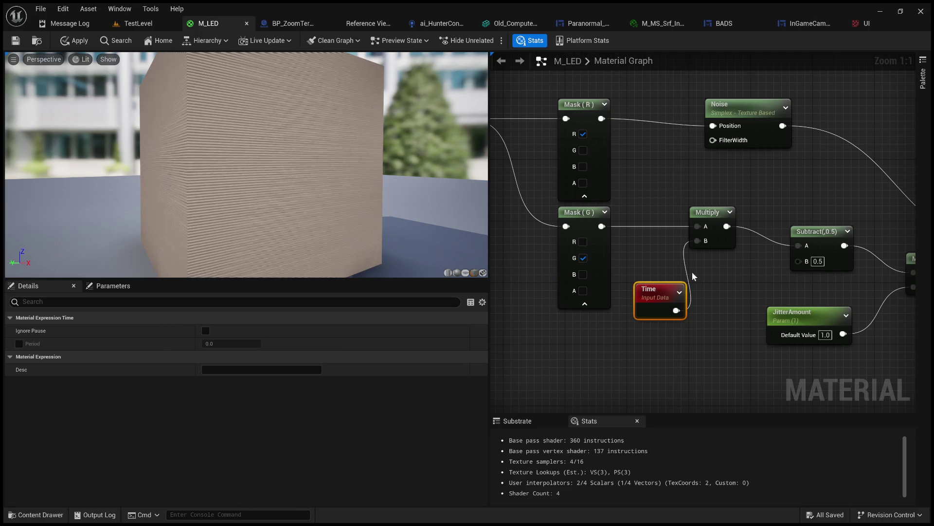
drag(657, 291, 620, 345)
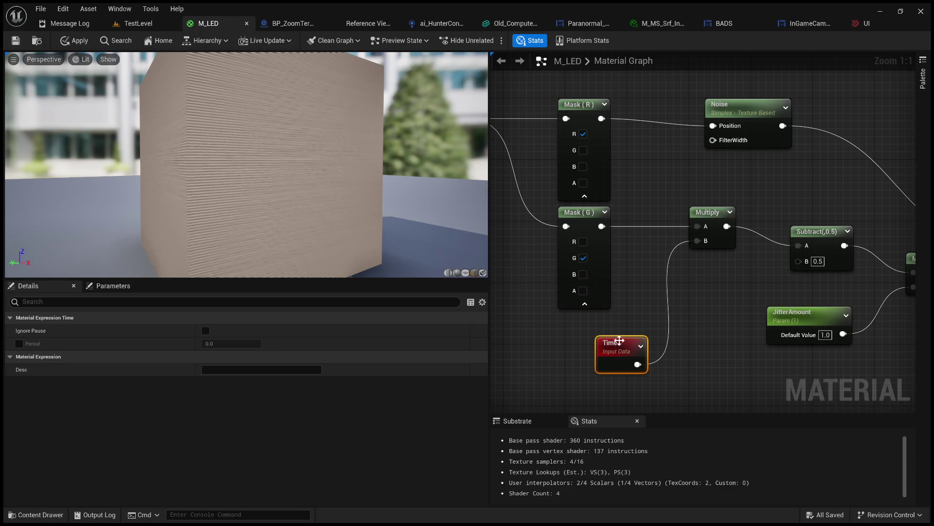
click(623, 246)
mouse_move(608, 226)
mouse_down()
mouse_move(636, 289)
mouse_move(555, 228)
mouse_up()
click(619, 299)
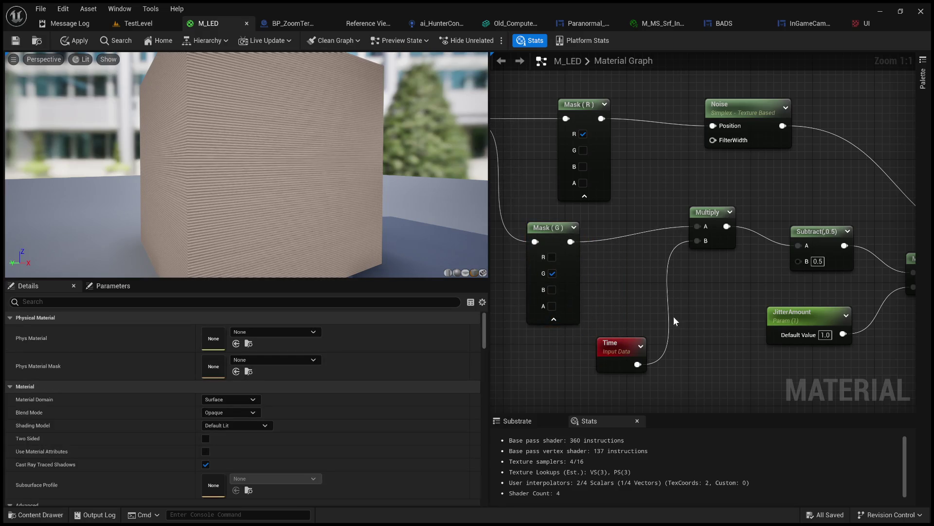
Step: Paste a second Noise node beside the Multiply and connect Mask (G) to its Position
key(ctrl+v)
mouse_move(667, 308)
mouse_down()
mouse_move(717, 296)
mouse_move(831, 189)
mouse_move(810, 181)
mouse_up()
mouse_move(727, 227)
mouse_down()
mouse_move(760, 209)
mouse_move(766, 217)
mouse_move(763, 228)
mouse_move(652, 267)
mouse_up()
drag(571, 241, 783, 207)
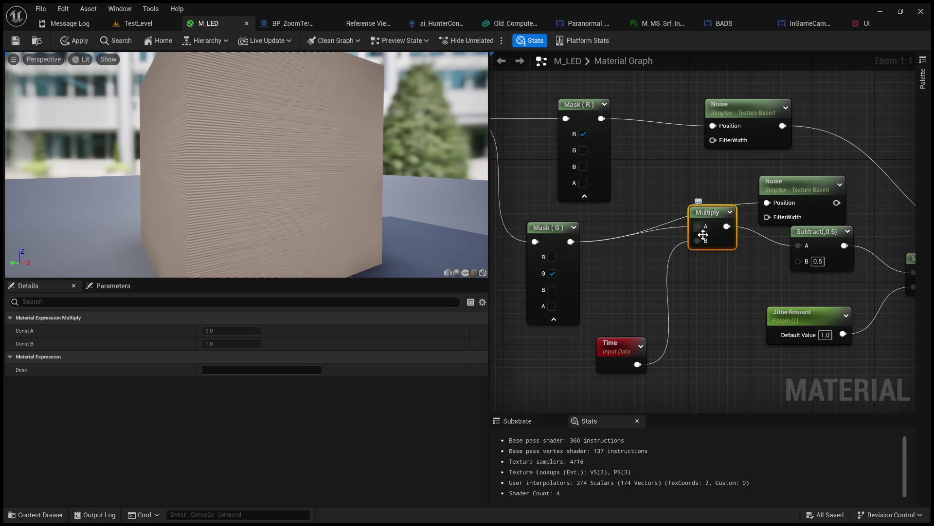
Step: Replace the Multiply with the second Noise, wiring Time to FilterWidth and its output to Subtract A
key(Delete)
mouse_move(638, 364)
mouse_down()
mouse_move(776, 223)
mouse_move(768, 217)
mouse_up()
drag(795, 184, 707, 231)
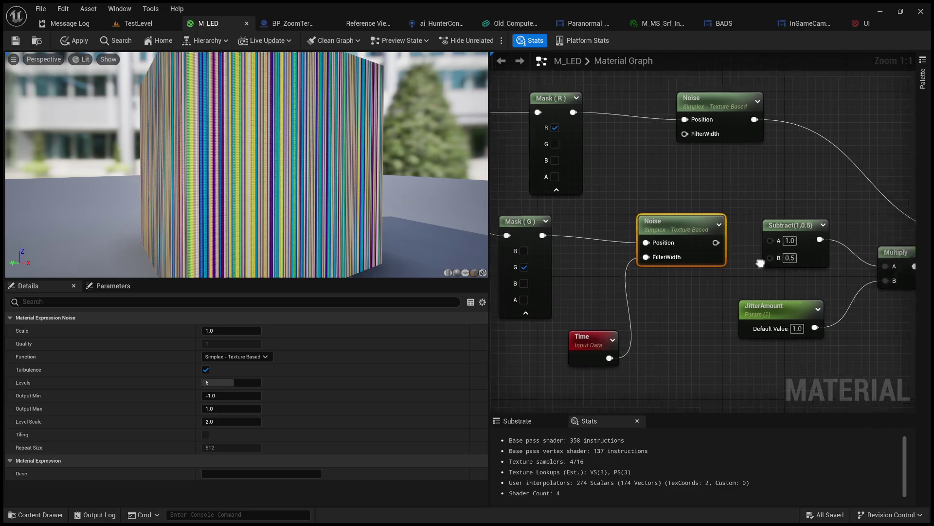
drag(701, 242, 763, 237)
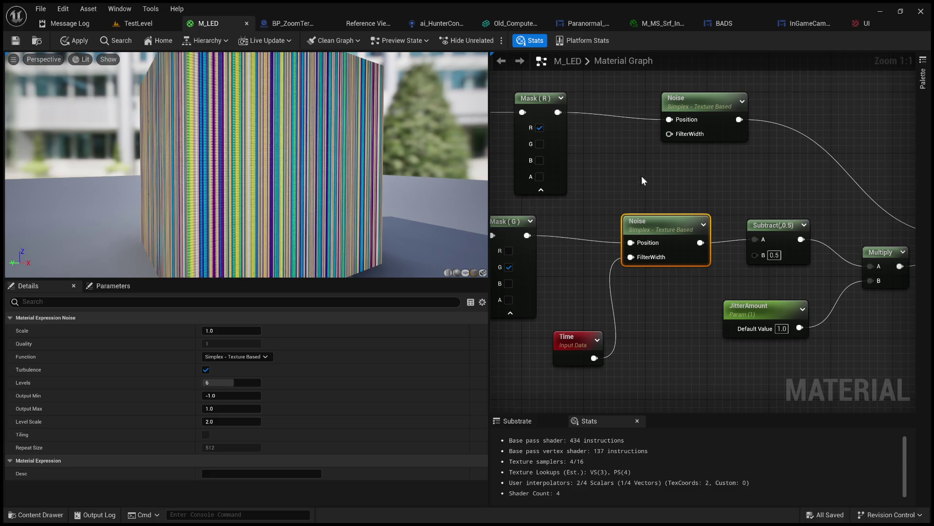
Step: Set JitterAmount's default value to 0.01, then to 0
scroll(643, 181, down, 1)
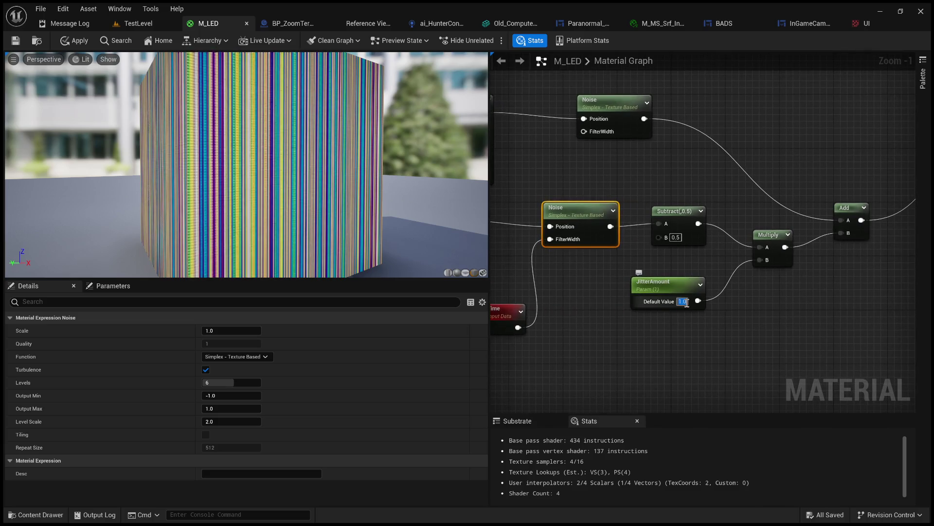
text(0.01)
key(Return)
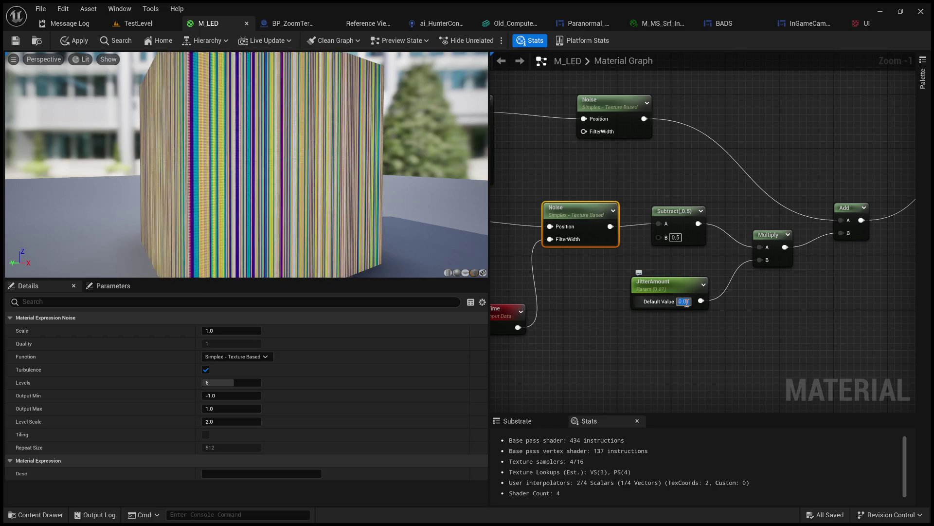
text(0)
key(Return)
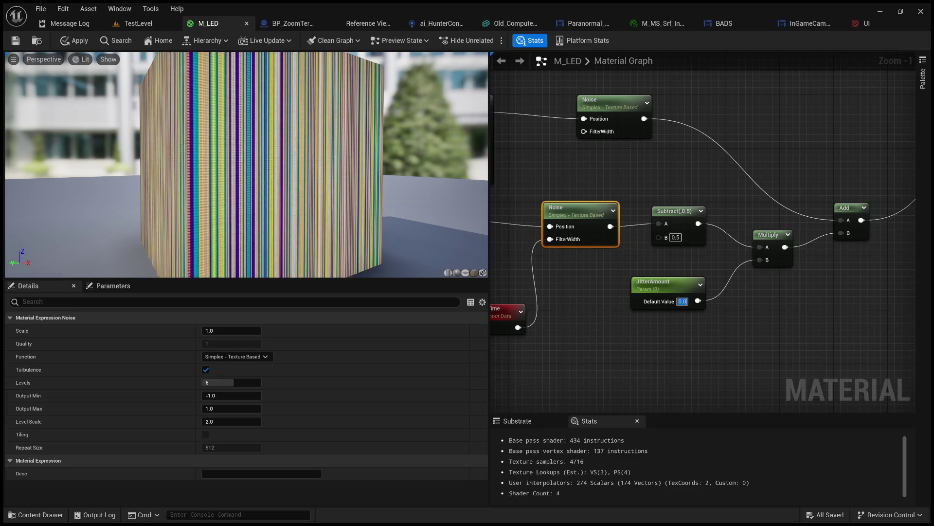
drag(612, 176, 576, 175)
Step: Test Subtract's B value at 1, then restore it to 0.5
scroll(291, 150, up, 5)
scroll(291, 150, down, 5)
scroll(291, 150, up, 5)
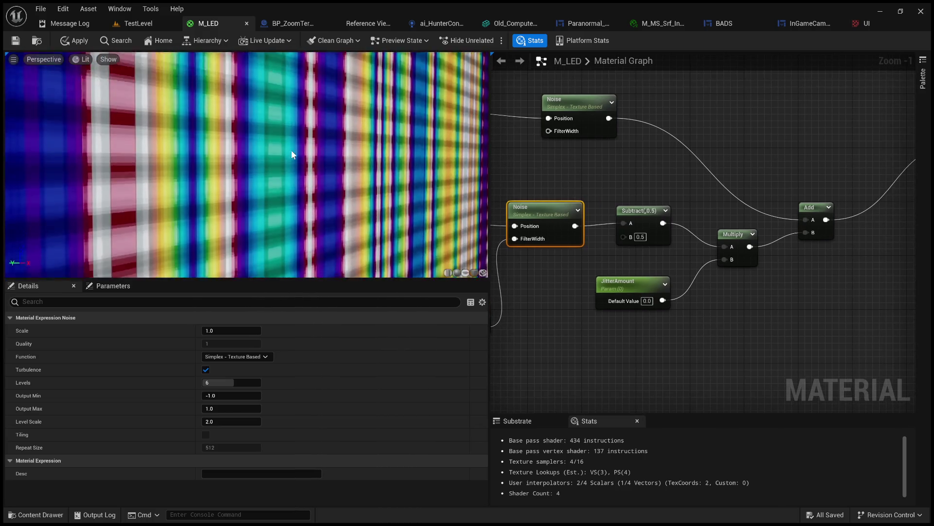
scroll(292, 151, down, 5)
mouse_move(610, 192)
mouse_down()
mouse_move(804, 201)
mouse_move(688, 198)
mouse_move(689, 231)
mouse_move(573, 200)
mouse_up()
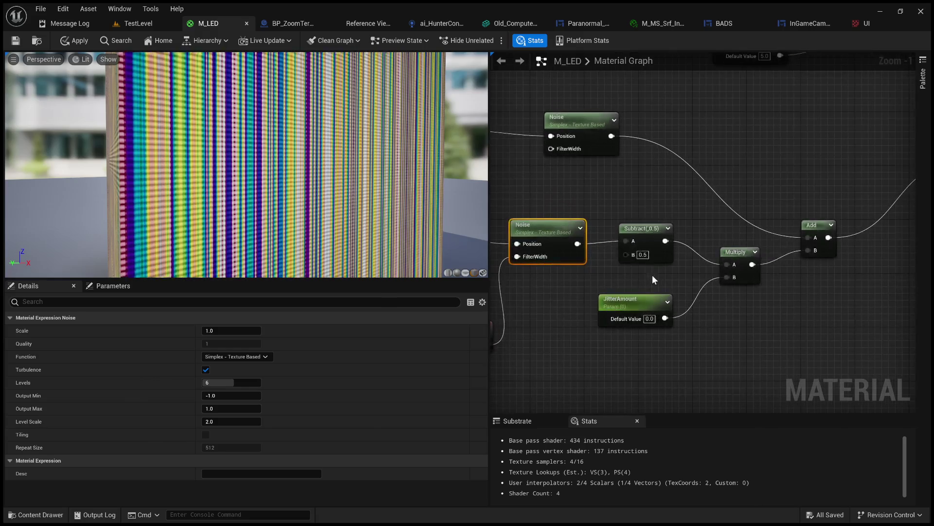
click(647, 255)
text(1)
key(Return)
text(0.5)
key(Return)
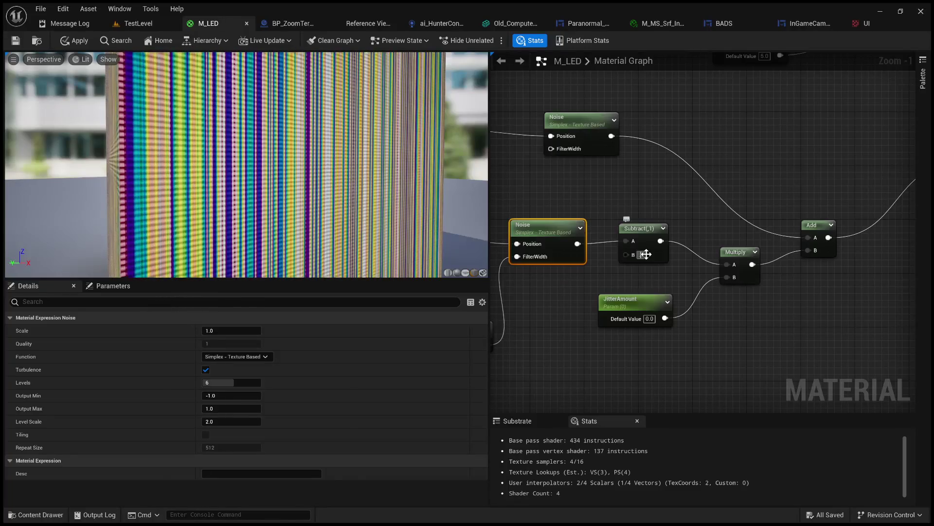
Step: Wire Mask (R) directly into the Add node's A input, bypassing the upper Noise
click(652, 320)
scroll(641, 320, down, 2)
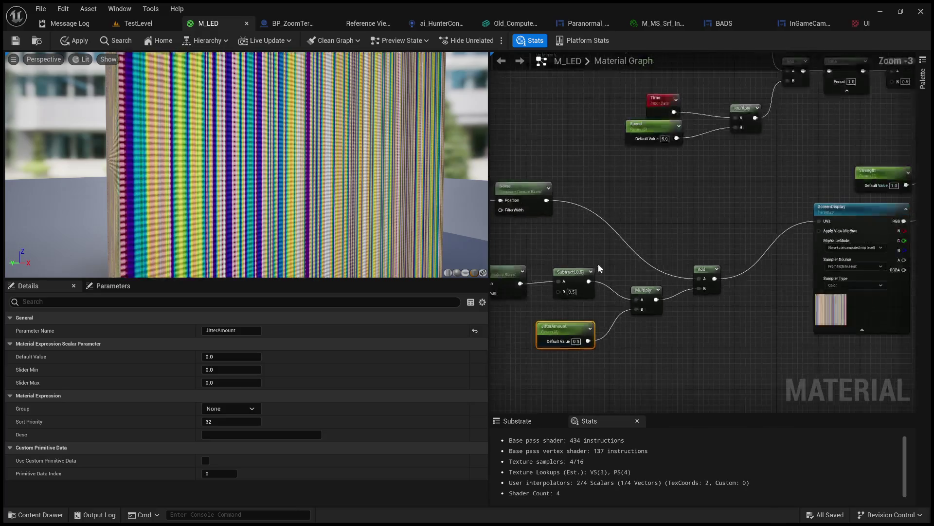
mouse_move(607, 253)
mouse_down()
mouse_move(541, 254)
mouse_move(667, 225)
mouse_move(734, 231)
mouse_up()
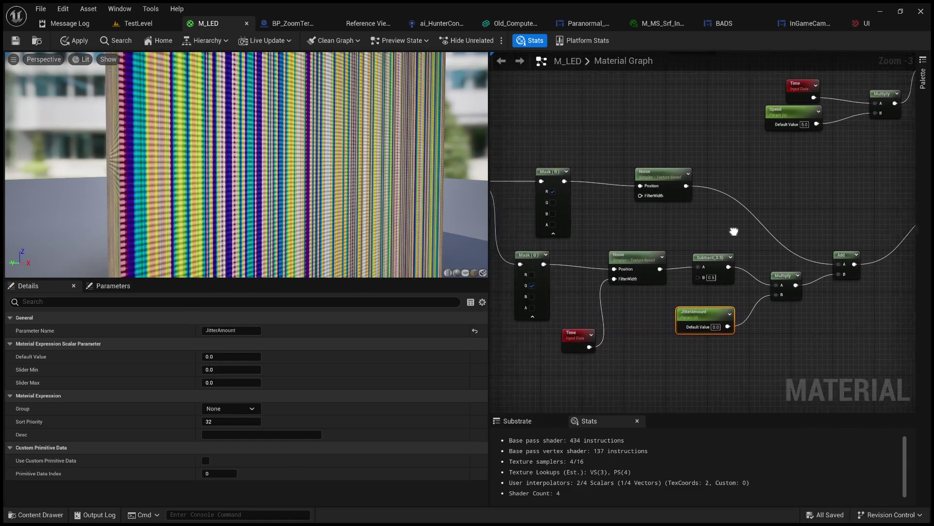
scroll(734, 232, up, 1)
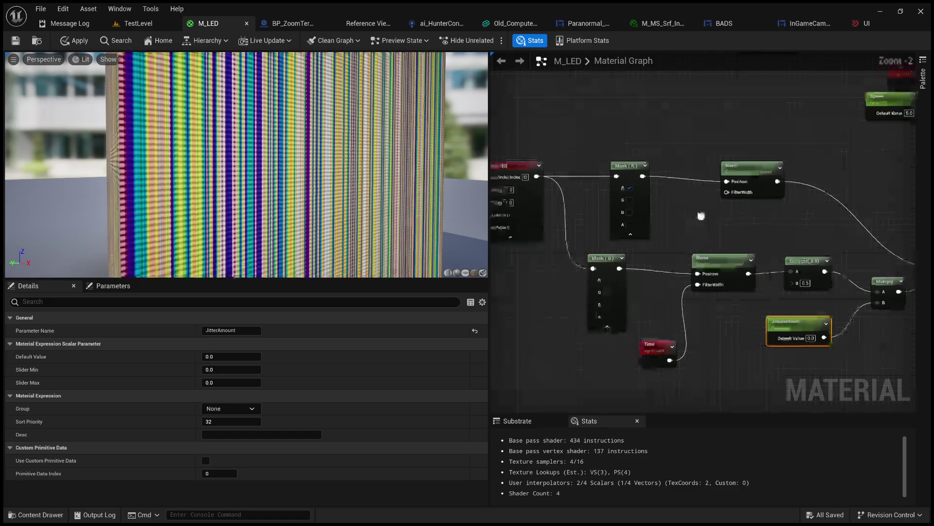
drag(701, 216, 667, 219)
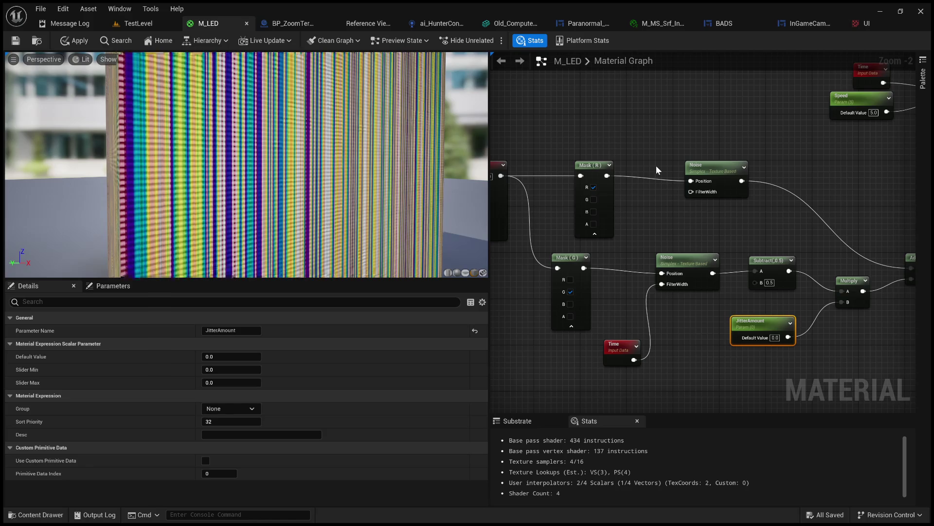
mouse_move(673, 148)
mouse_down()
mouse_move(523, 149)
mouse_move(645, 152)
mouse_up()
drag(799, 255, 874, 274)
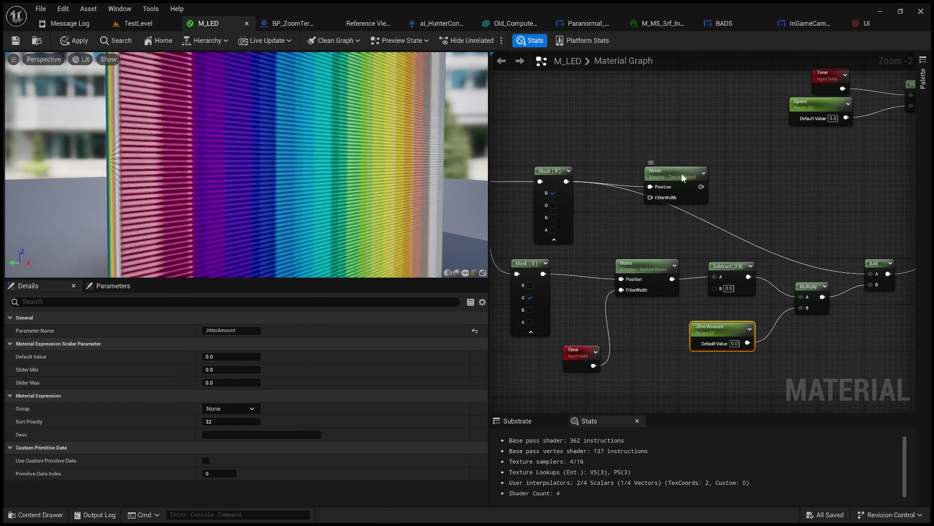
Step: Delete the unused upper Noise node from the M_LED graph
click(681, 173)
key(Delete)
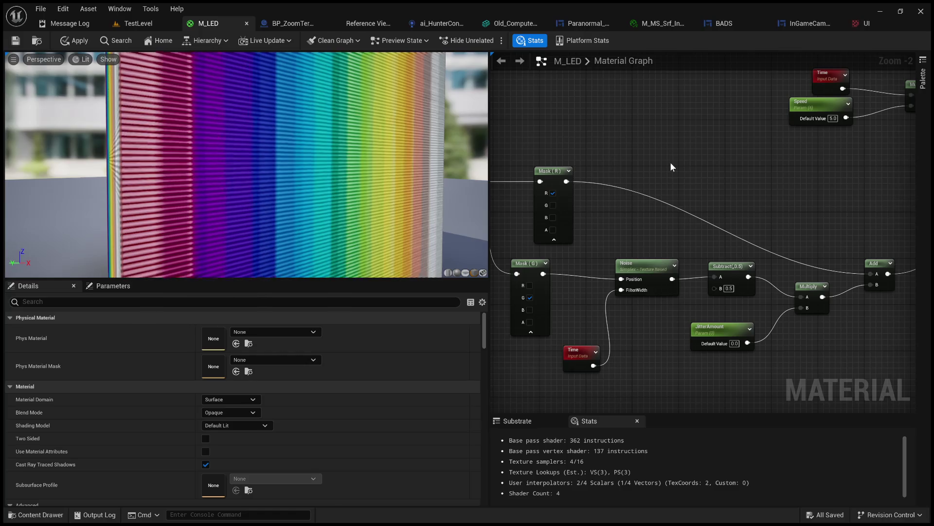
drag(408, 197, 397, 196)
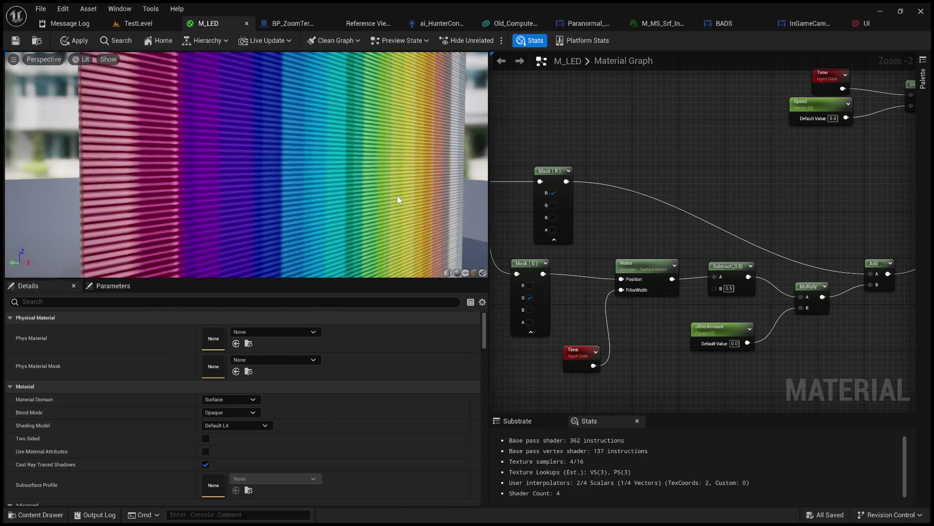
Step: Break the wire from the Add (1.0) node into the following Multiply
mouse_move(869, 157)
mouse_down()
mouse_move(740, 219)
mouse_move(503, 248)
mouse_up()
mouse_move(779, 243)
mouse_down()
mouse_move(681, 275)
mouse_move(653, 297)
mouse_up()
scroll(654, 196, down, 1)
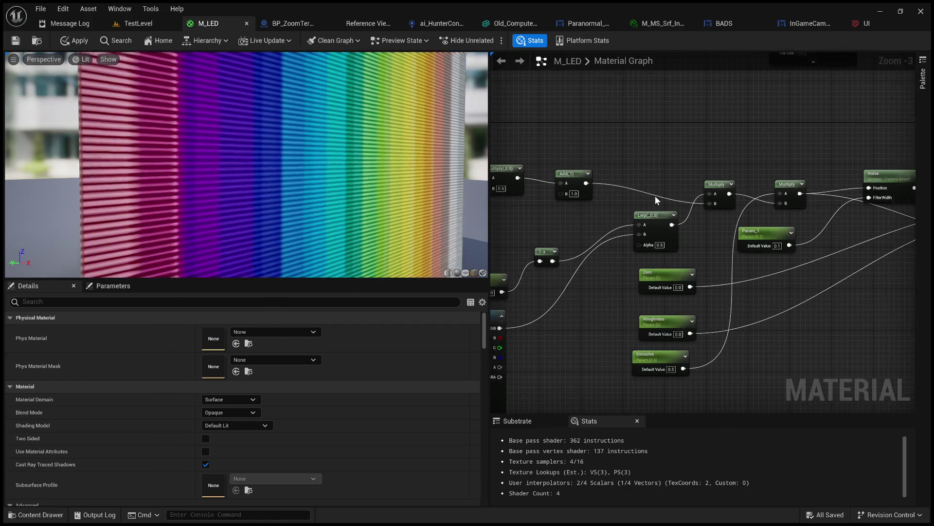
double_click(655, 195)
drag(606, 218, 658, 205)
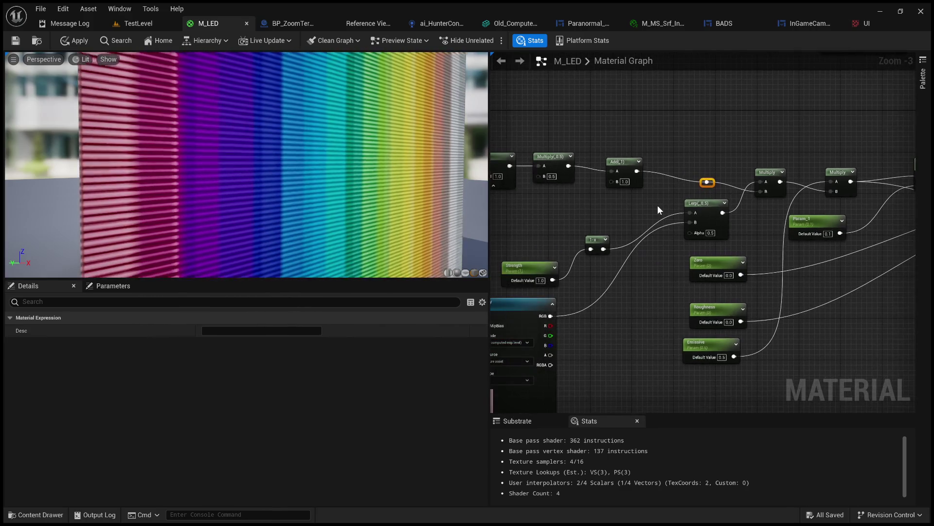
key(Delete)
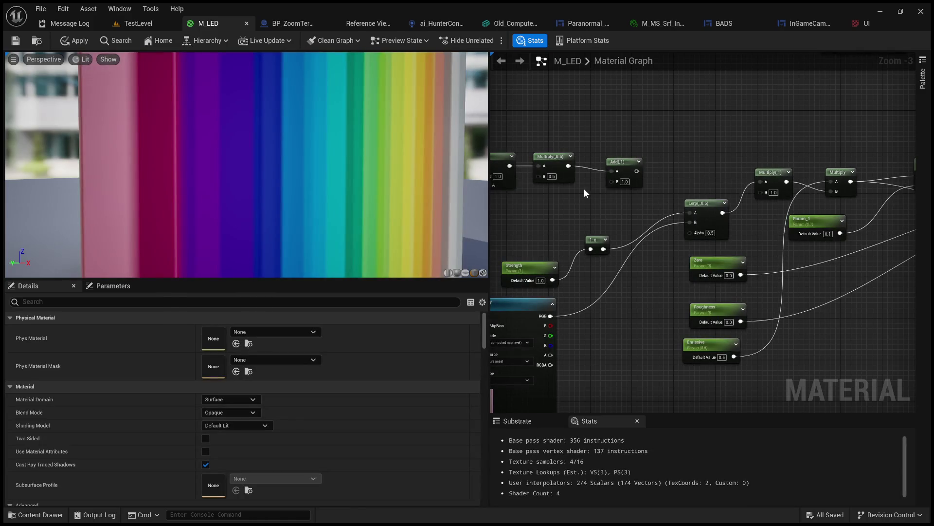
mouse_move(582, 189)
mouse_down()
mouse_move(616, 192)
mouse_move(893, 137)
mouse_up()
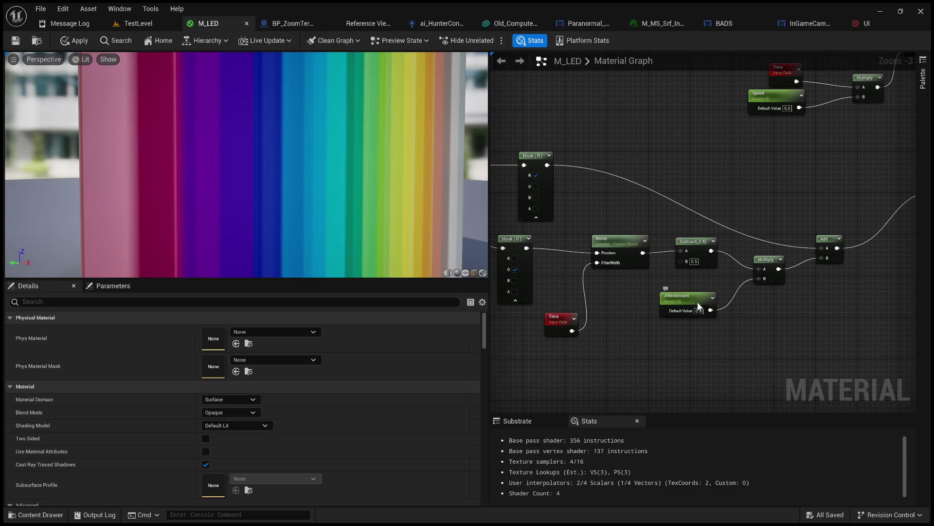
Step: Set JitterAmount's default value to 1.0, then apply and save M_LED
click(698, 303)
click(244, 352)
text(1)
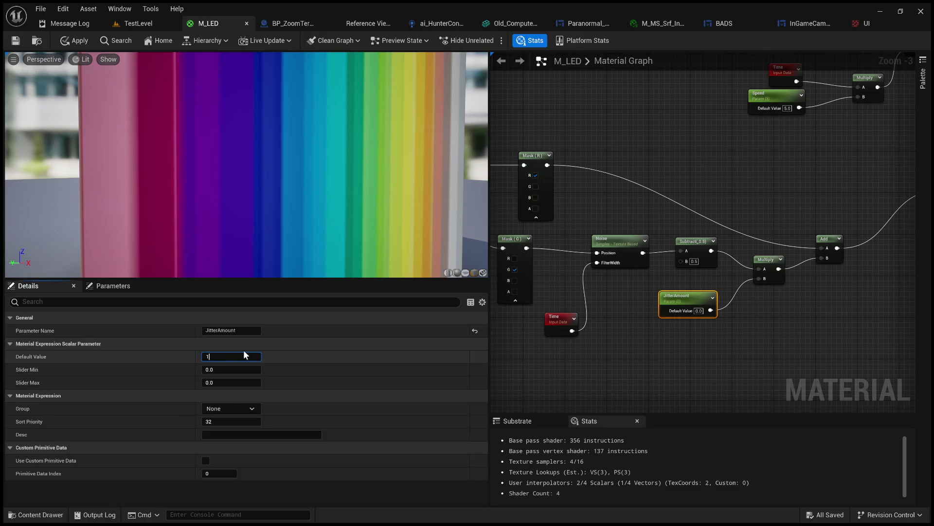
key(Return)
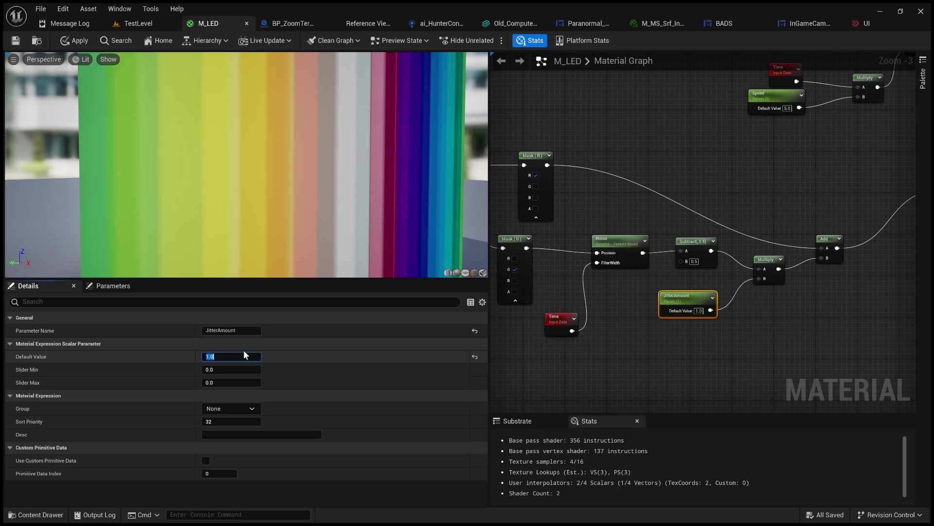
click(593, 332)
click(74, 40)
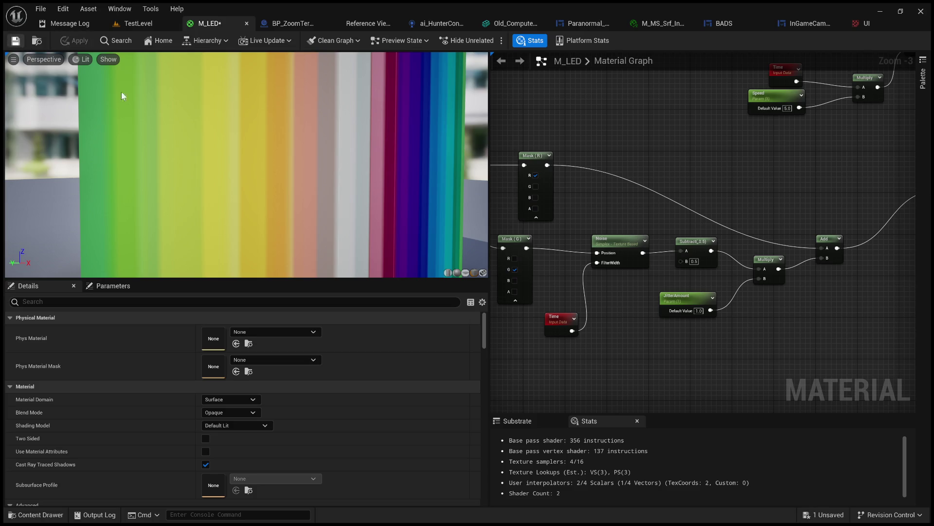
key(ctrl+s)
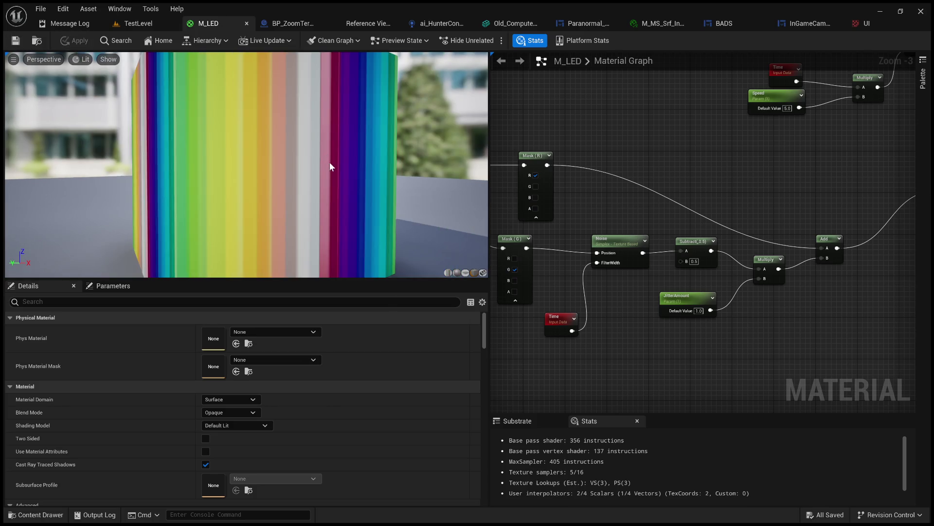
Step: Orbit and zoom the preview to inspect the striped rainbow cube
scroll(331, 171, up, 3)
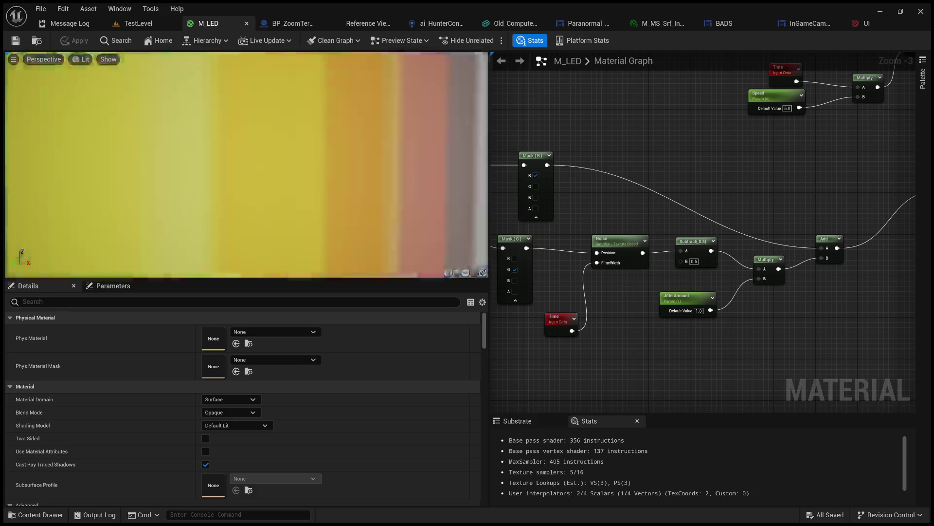
drag(350, 183, 350, 183)
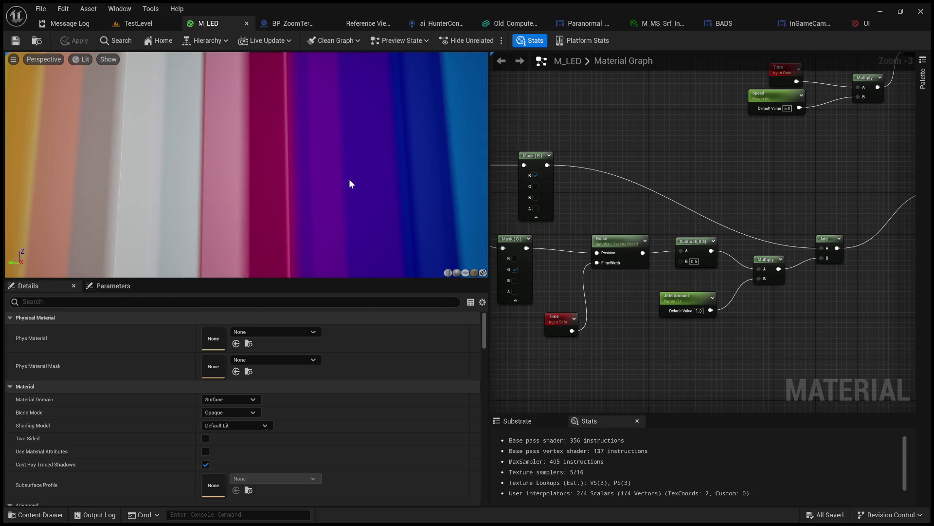
scroll(398, 213, down, 3)
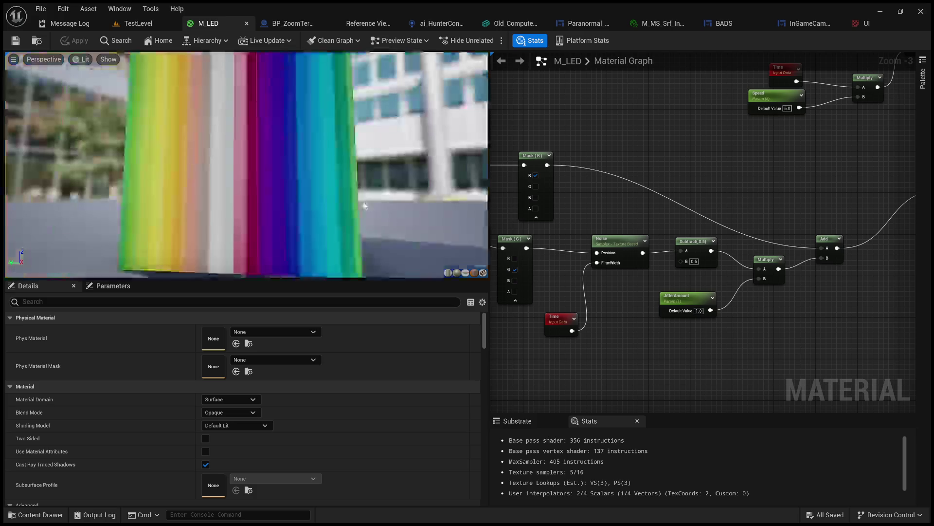
drag(358, 201, 357, 200)
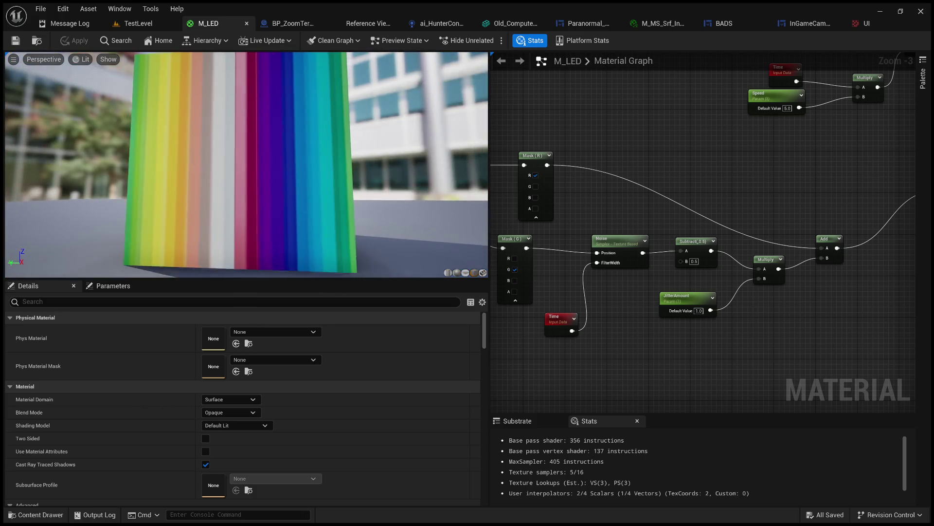
scroll(342, 205, up, 5)
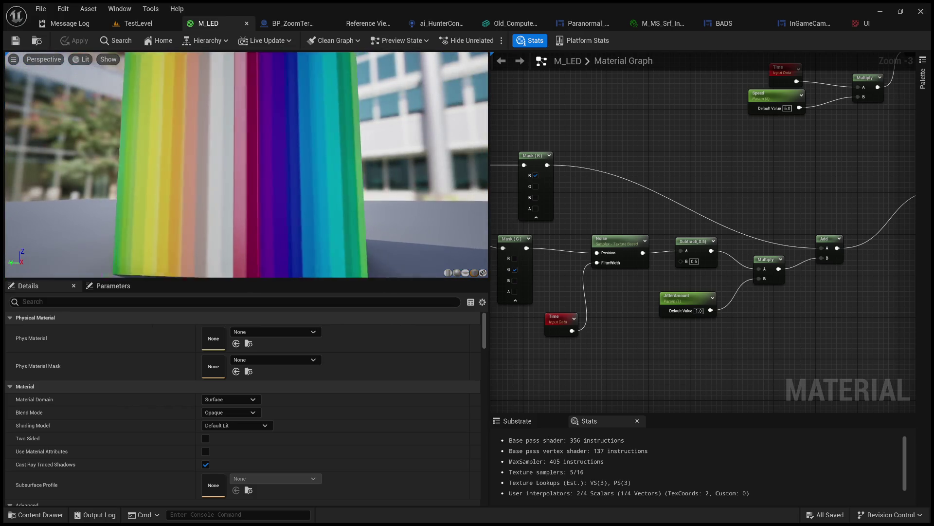
Step: Try JitterAmount values of 0.2 and 1.0, then settle on 0.0
click(687, 301)
click(234, 354)
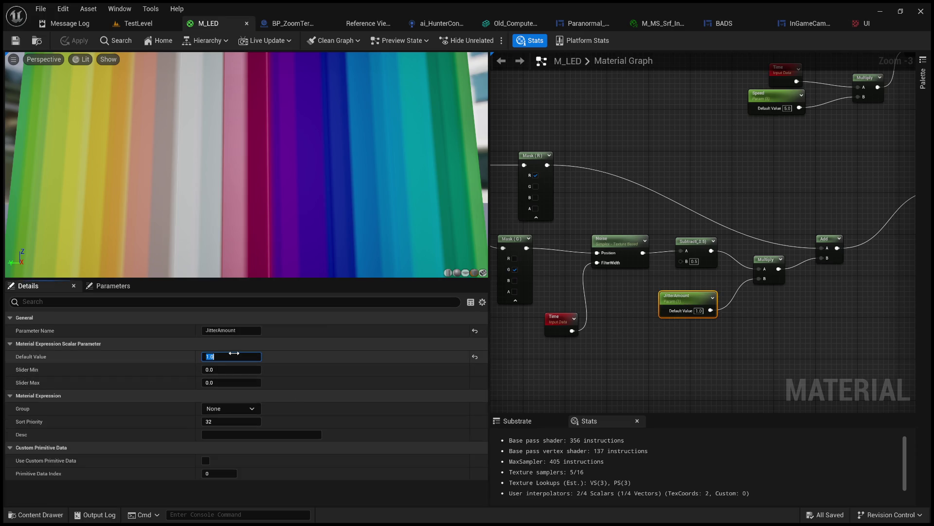
text(0.2)
key(Return)
text(1)
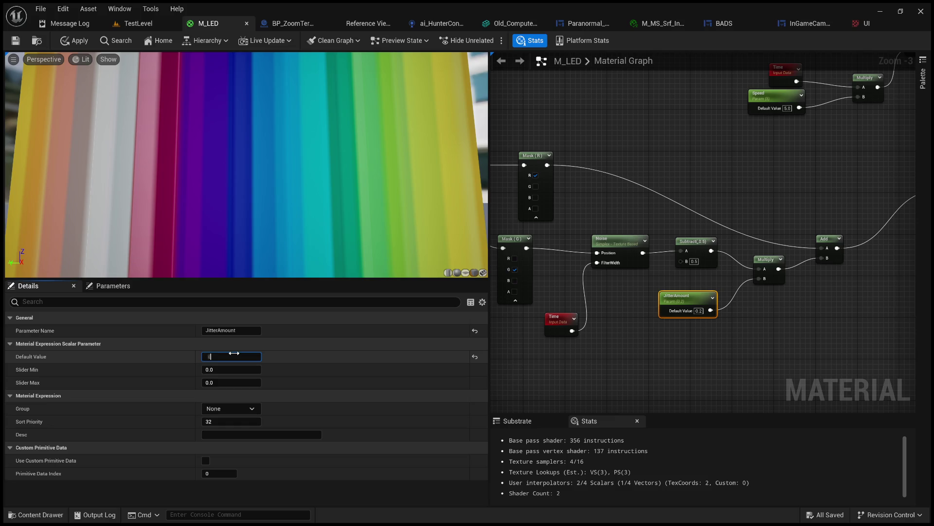
key(Return)
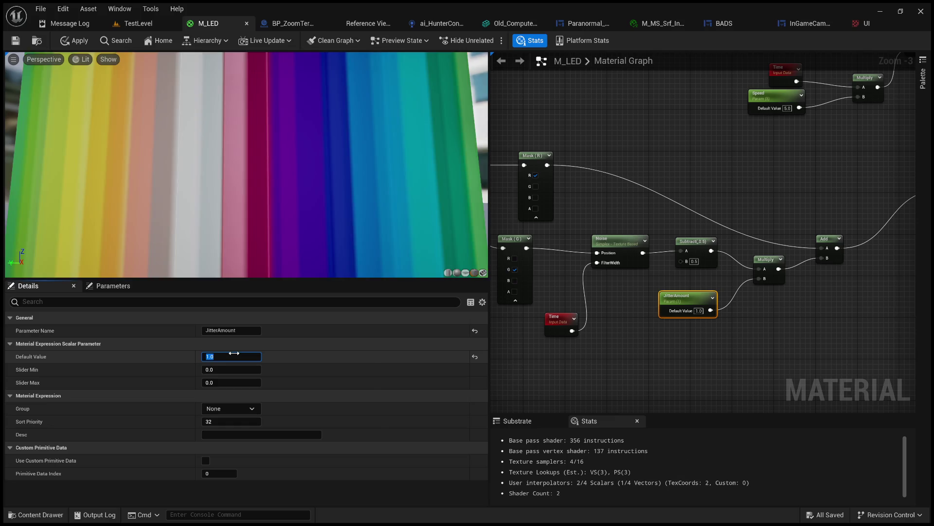
text(0)
key(Return)
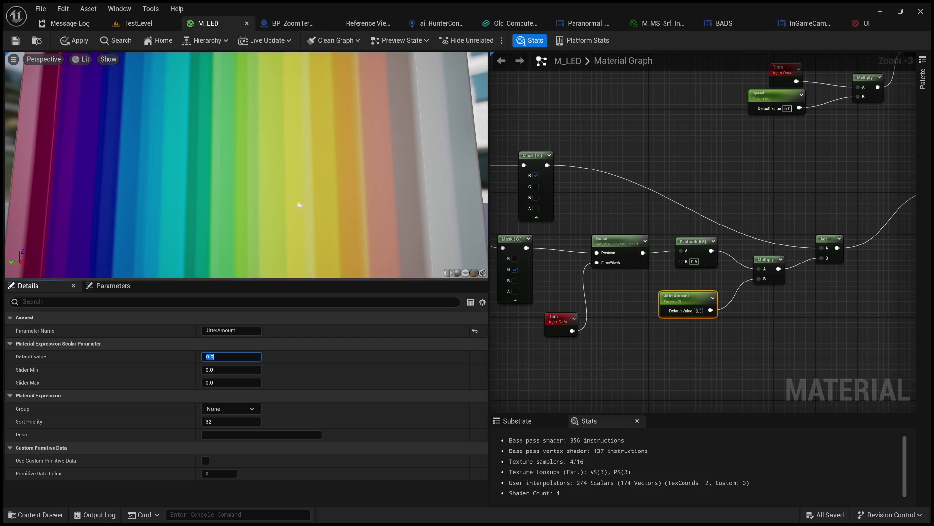
scroll(279, 188, down, 5)
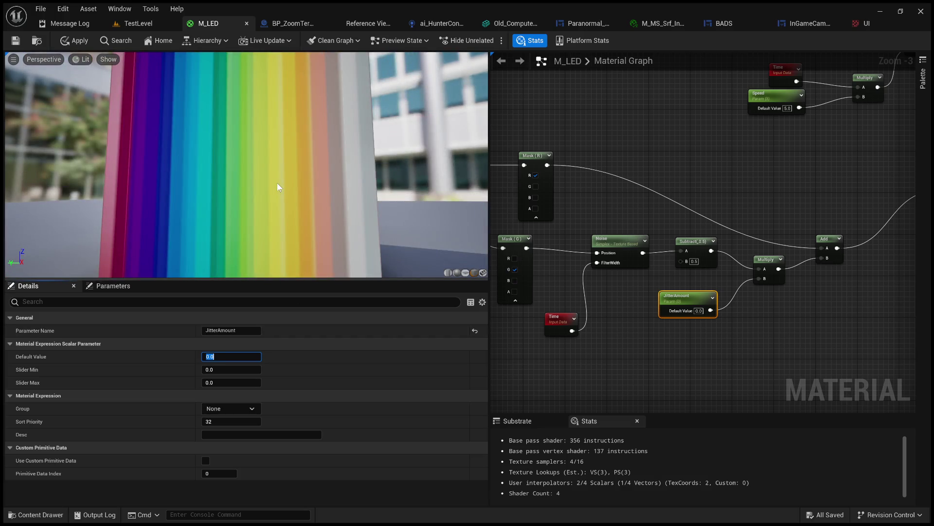
drag(245, 188, 180, 182)
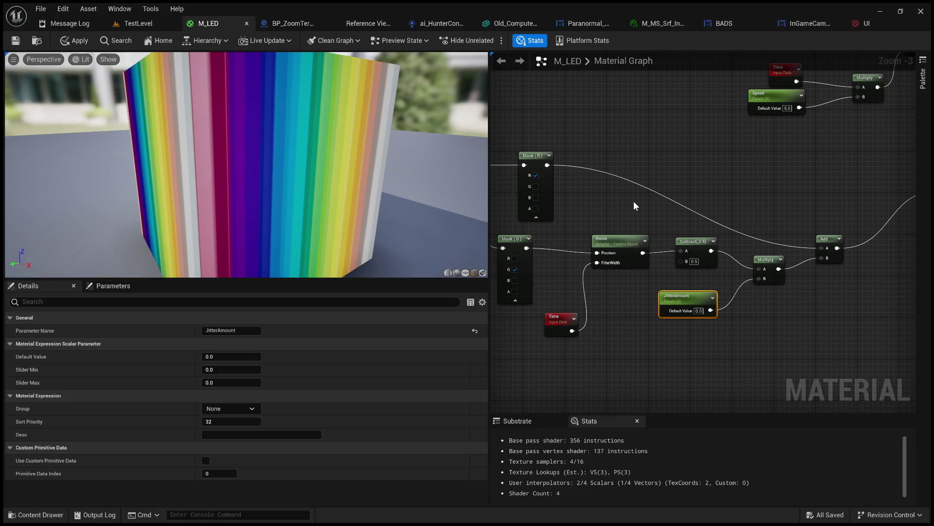
mouse_move(697, 205)
mouse_down()
mouse_move(616, 196)
mouse_move(548, 205)
mouse_move(634, 202)
mouse_move(601, 211)
mouse_up()
Step: Pull ScreenDisplay, the TexCoord/Mask/jitter group and Add together, and shrink the preview pane
scroll(602, 210, down, 1)
mouse_move(815, 197)
mouse_down()
mouse_move(772, 238)
mouse_move(925, 224)
mouse_move(758, 224)
mouse_up()
mouse_move(809, 324)
mouse_down()
mouse_move(530, 178)
mouse_move(563, 188)
mouse_up()
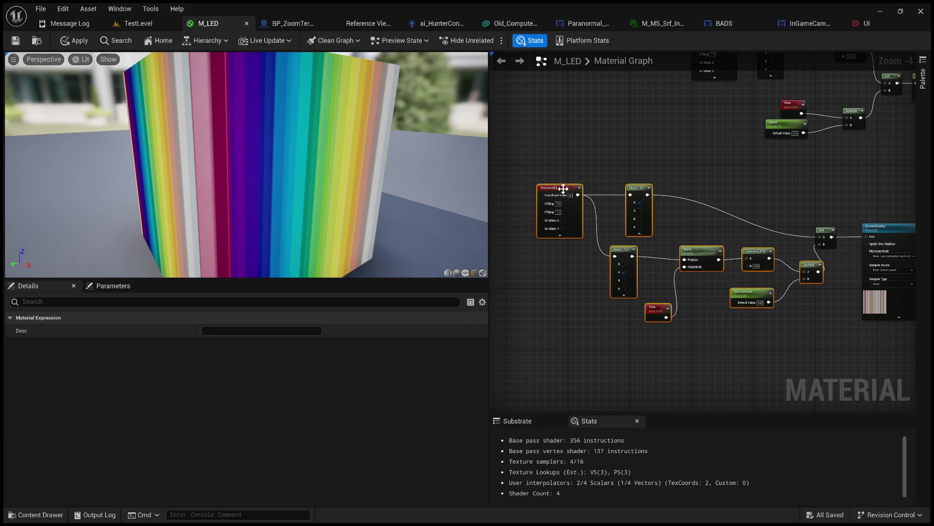
mouse_move(827, 237)
mouse_down()
mouse_move(841, 243)
mouse_move(767, 203)
mouse_move(715, 201)
mouse_up()
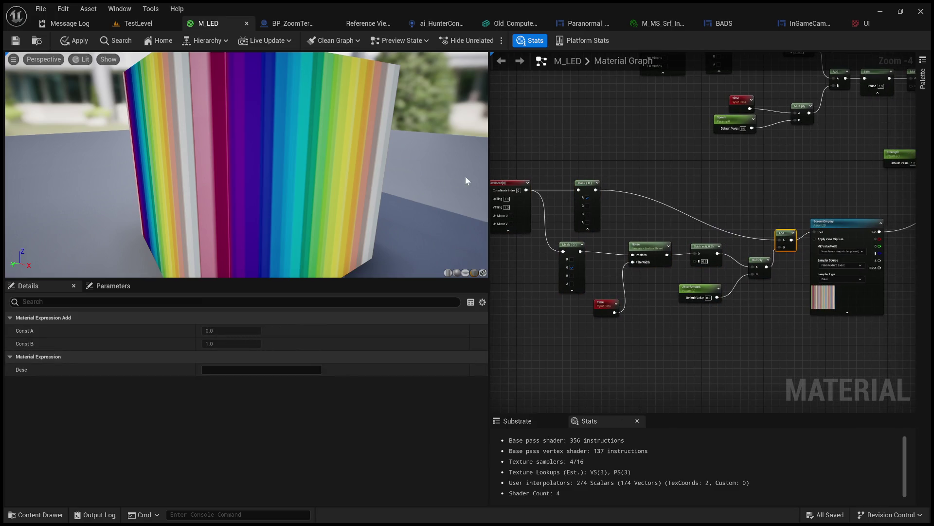
drag(488, 174, 178, 173)
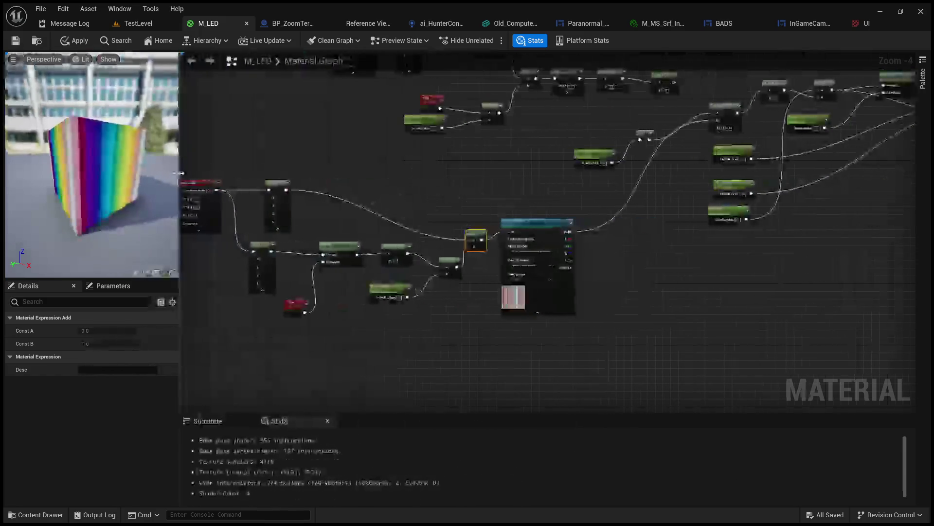
Step: Drag the Time node further left so it sits under TexCoord and Mask (G)
scroll(431, 152, up, 1)
drag(430, 155, 437, 120)
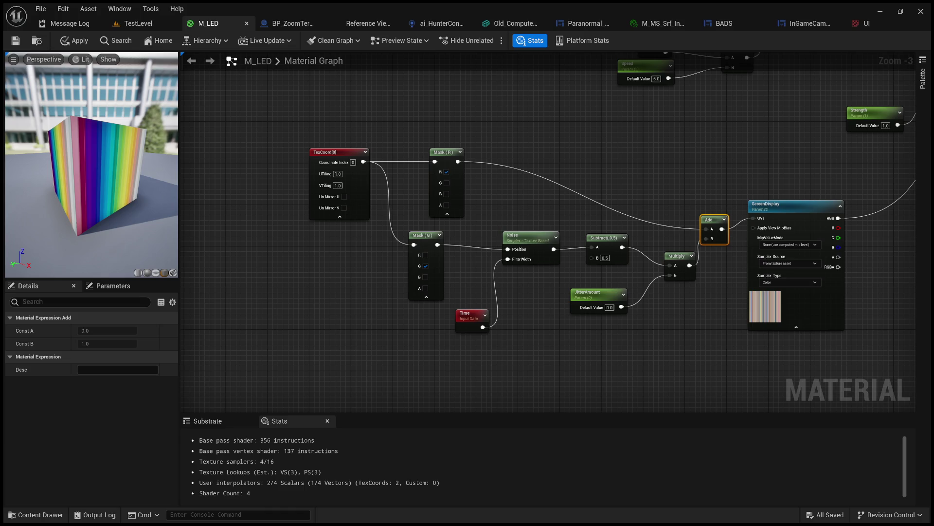
scroll(560, 163, up, 2)
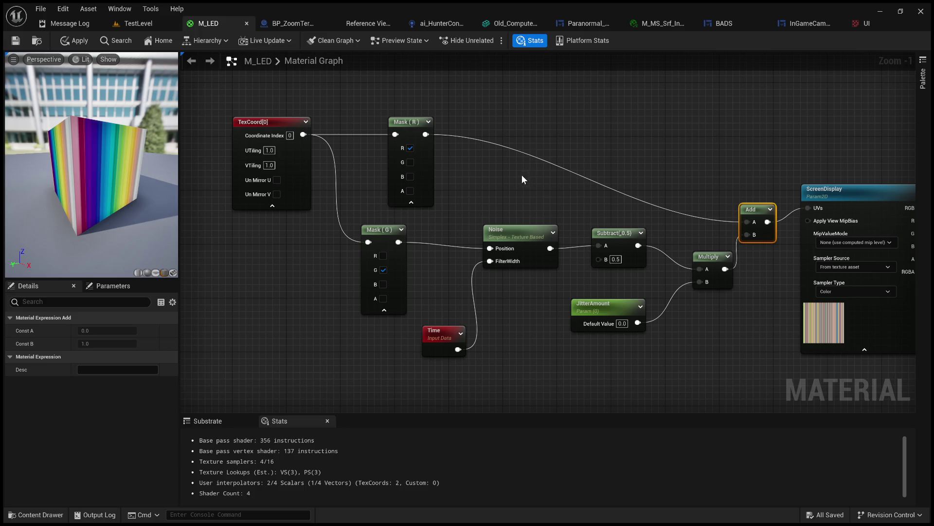
drag(439, 334, 325, 341)
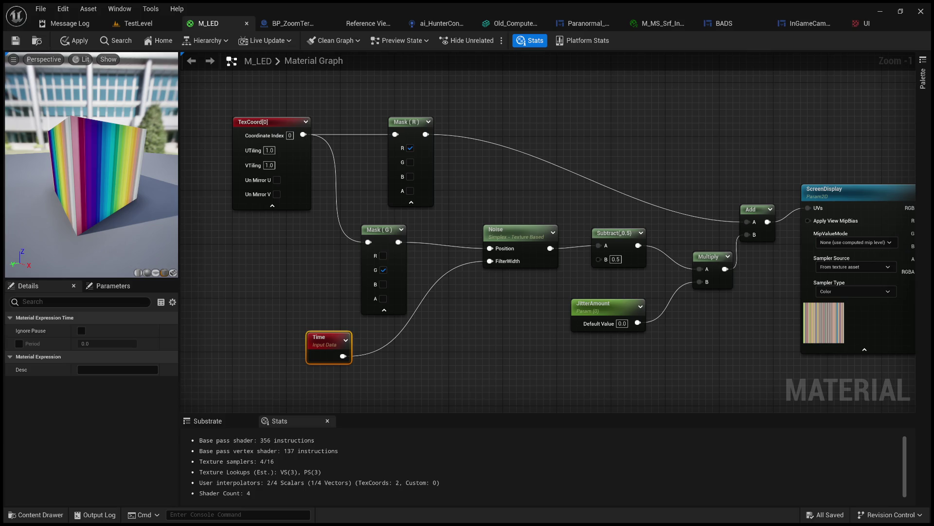
Step: Break the Time→FilterWidth and Mask (G)→Position links into the Noise node
click(460, 264)
double_click(460, 265)
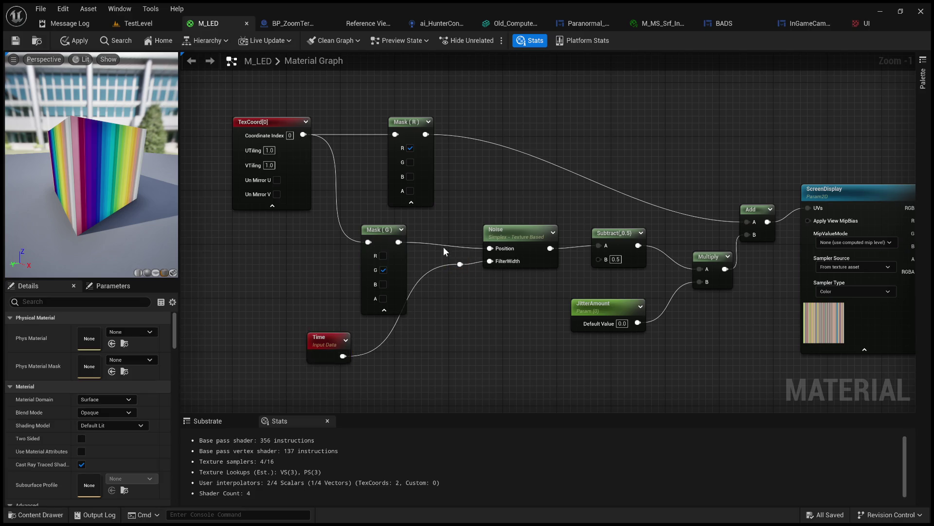
double_click(445, 245)
key(Delete)
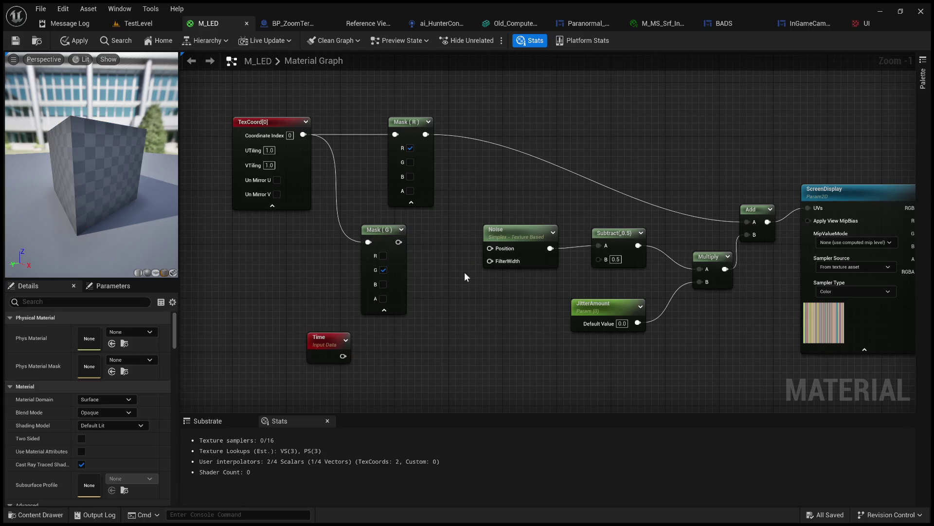
mouse_move(450, 290)
mouse_down()
mouse_move(433, 273)
mouse_move(453, 284)
mouse_up()
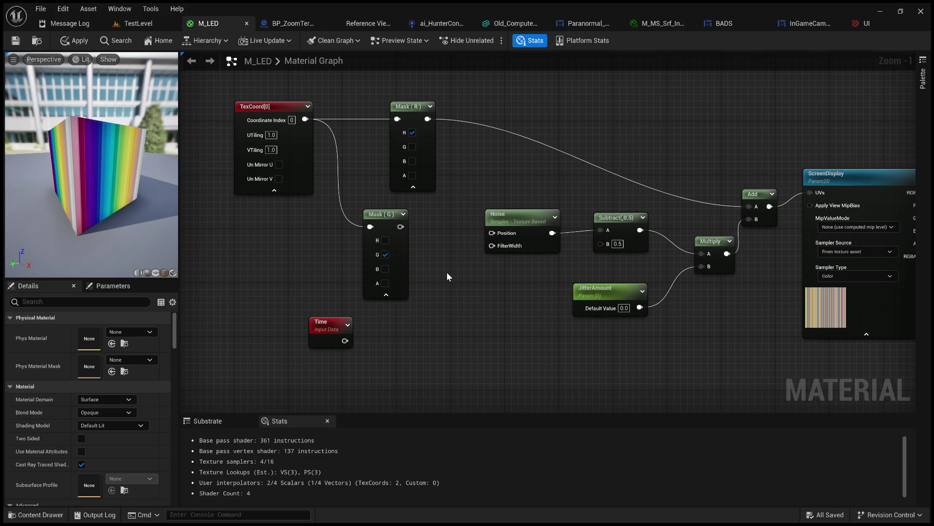
Step: Add an Append node and a scalar parameter named ScrollSpeed beside Time
click(502, 313)
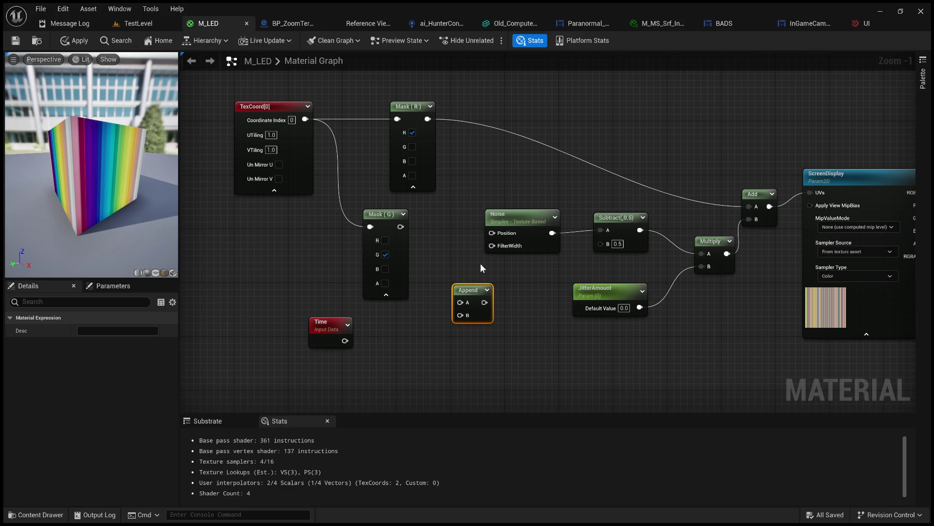
mouse_move(465, 247)
mouse_down()
mouse_move(423, 217)
mouse_move(428, 209)
mouse_move(446, 215)
mouse_move(451, 234)
mouse_move(511, 188)
mouse_up()
drag(394, 263, 353, 262)
click(313, 315)
text(Scroll)
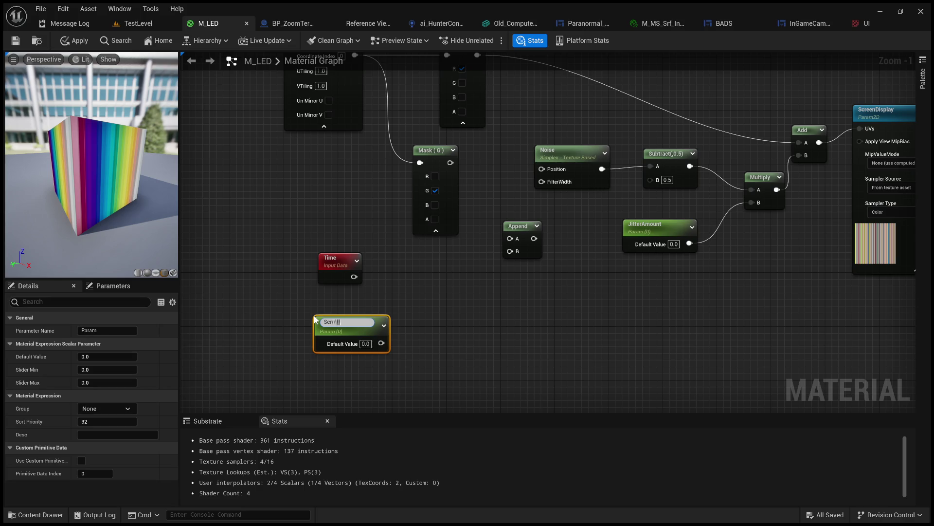
text(Speed)
key(Return)
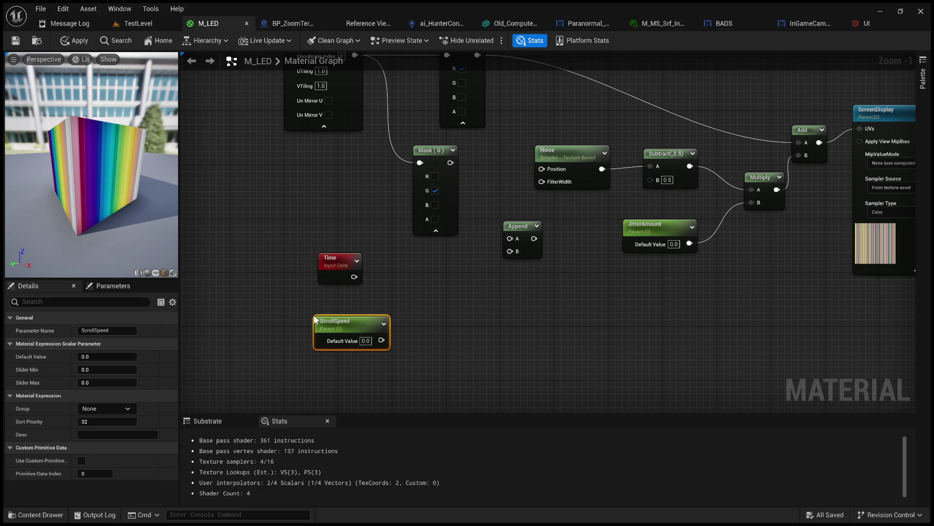
drag(348, 327, 325, 312)
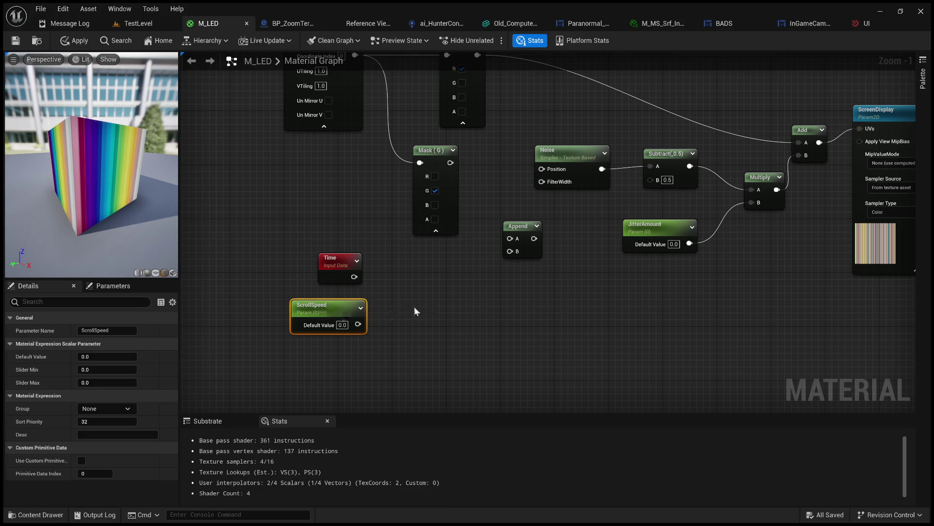
Step: Multiply Time by ScrollSpeed in a new Multiply node
drag(354, 276, 395, 303)
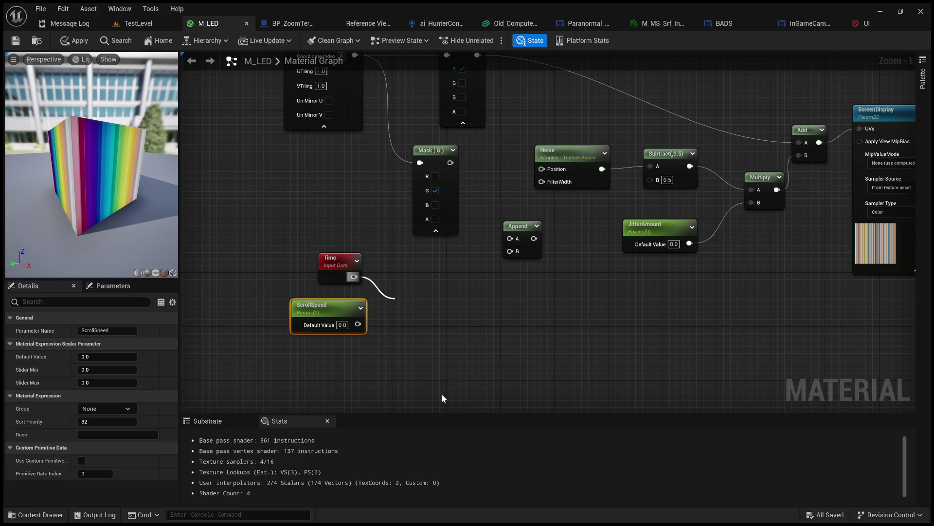
click(427, 375)
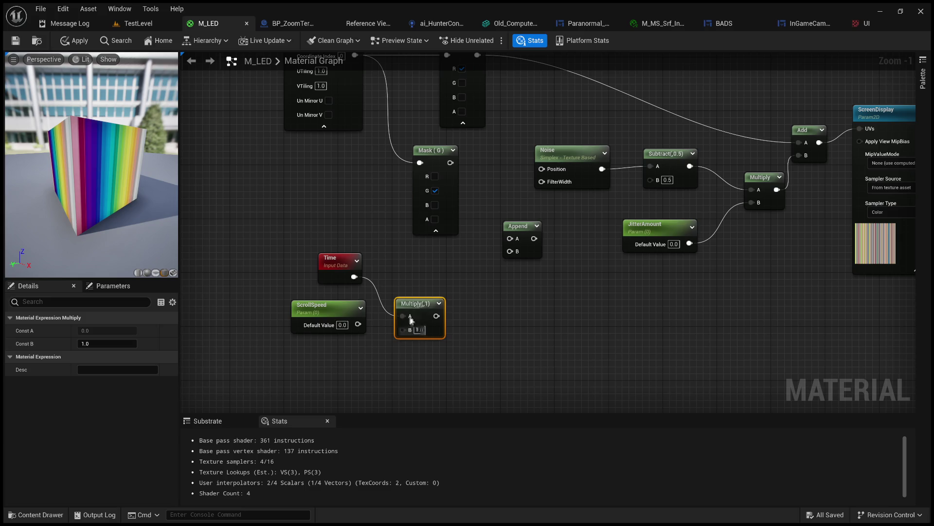
mouse_move(362, 325)
mouse_down()
mouse_move(408, 330)
mouse_move(410, 286)
mouse_up()
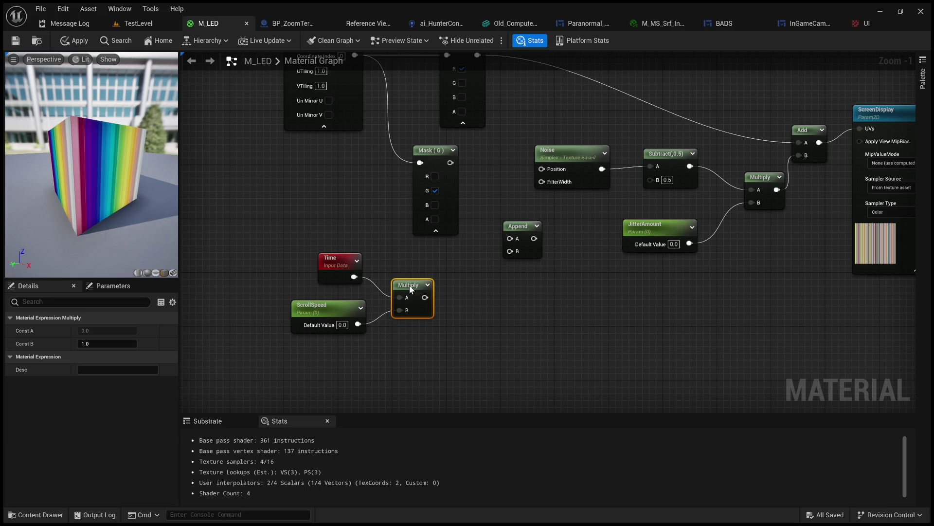
mouse_move(479, 265)
mouse_down()
mouse_move(445, 273)
mouse_move(456, 273)
mouse_up()
click(297, 399)
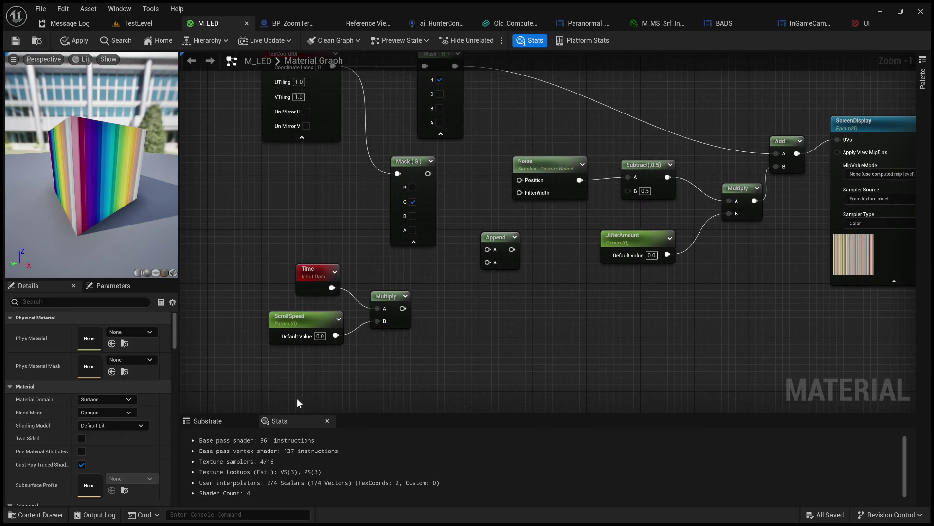
Step: Add a LineDensity scalar parameter and set ScrollSpeed's default to 1.0
click(298, 399)
text(Line)
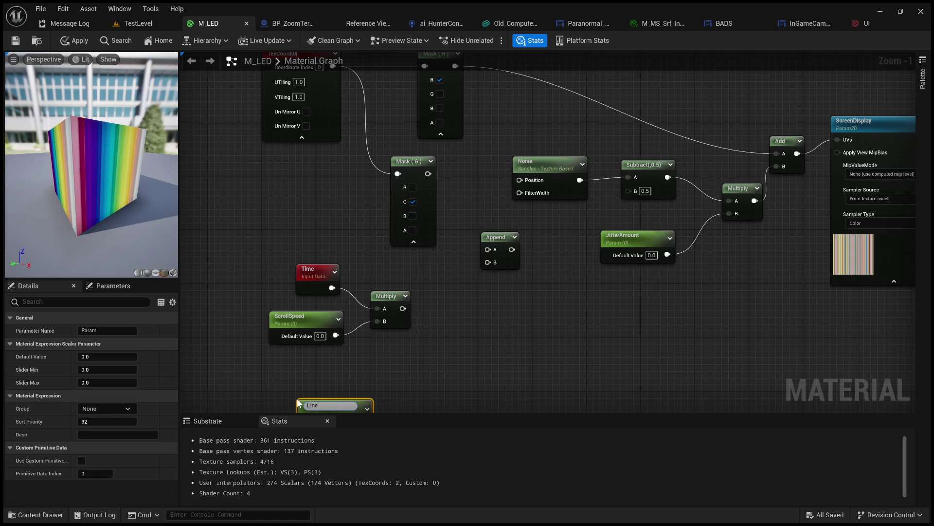
text(Density)
key(Return)
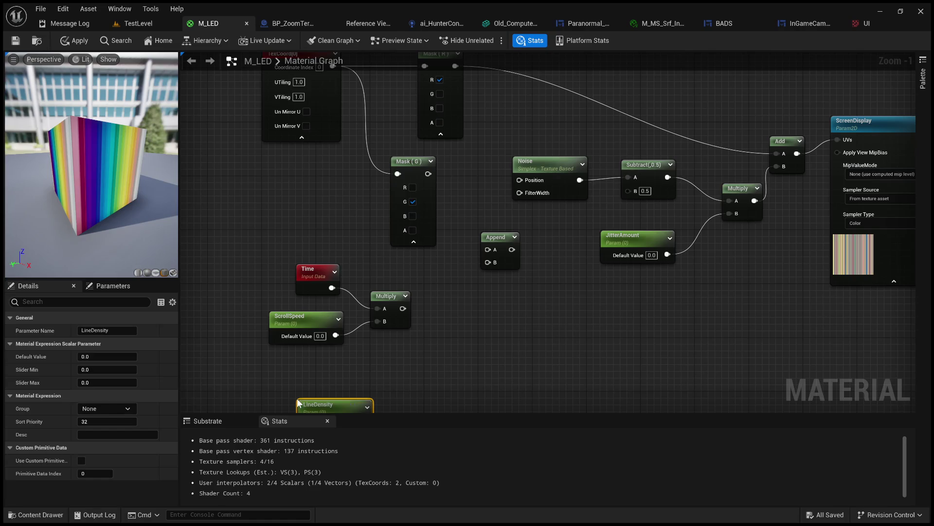
click(320, 335)
text(1)
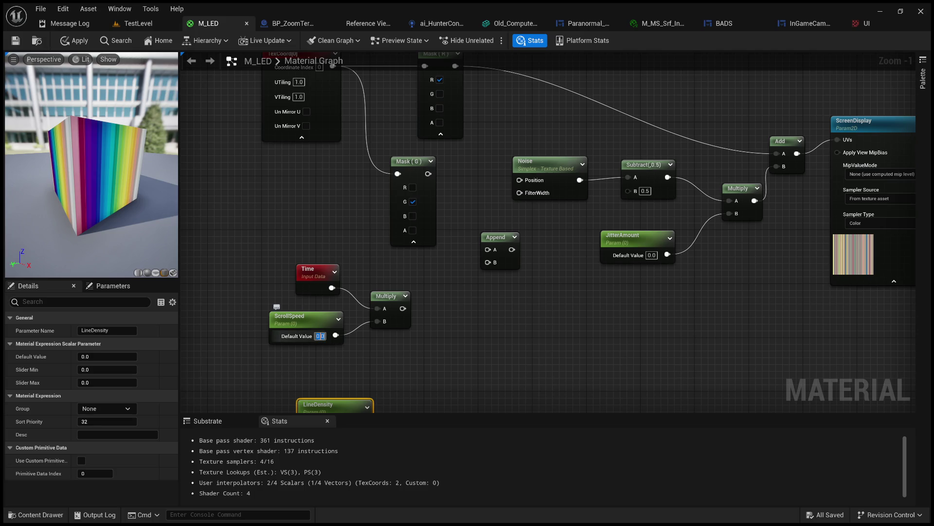
key(Tab)
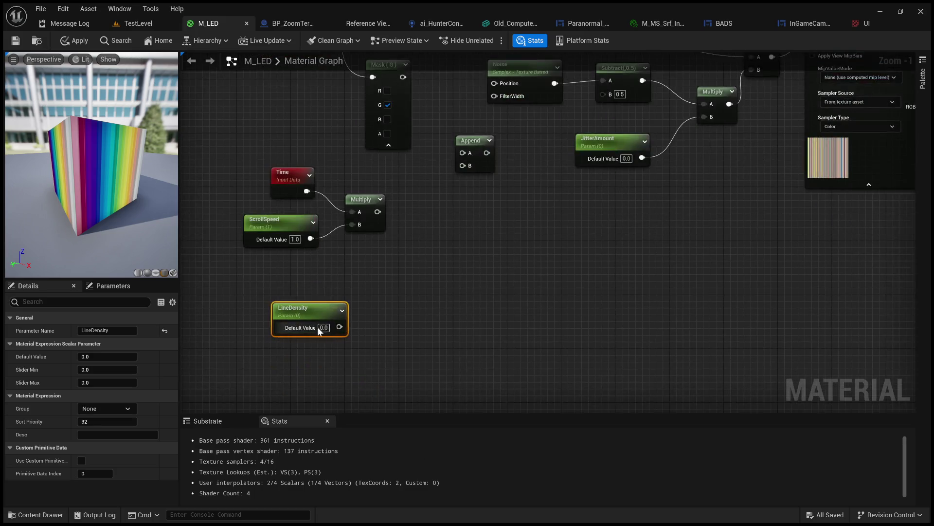
text(1)
Step: Rearrange LineDensity, Time and ScrollSpeed, then duplicate the Multiply node
mouse_move(316, 307)
mouse_down()
mouse_move(414, 171)
mouse_move(383, 165)
mouse_up()
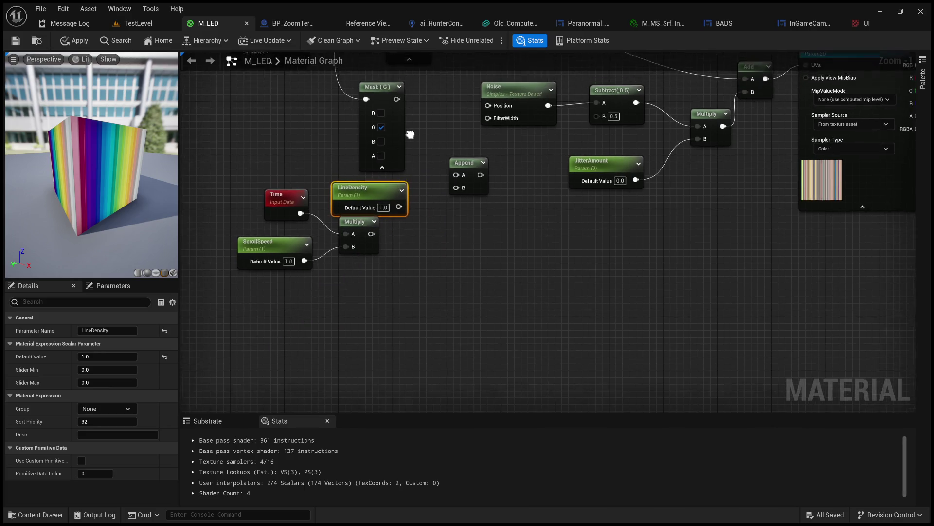
scroll(462, 235, down, 1)
drag(414, 321, 280, 202)
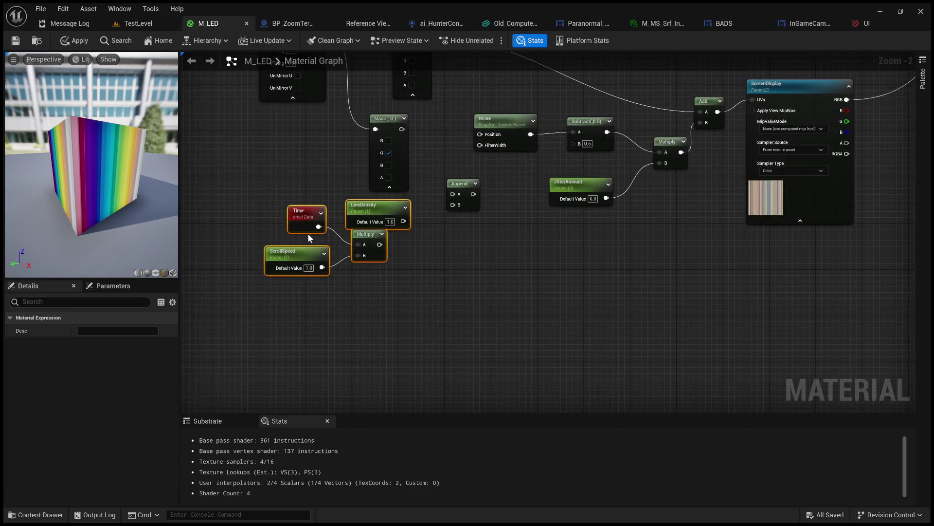
mouse_move(363, 240)
mouse_down()
mouse_move(375, 280)
mouse_move(368, 315)
mouse_up()
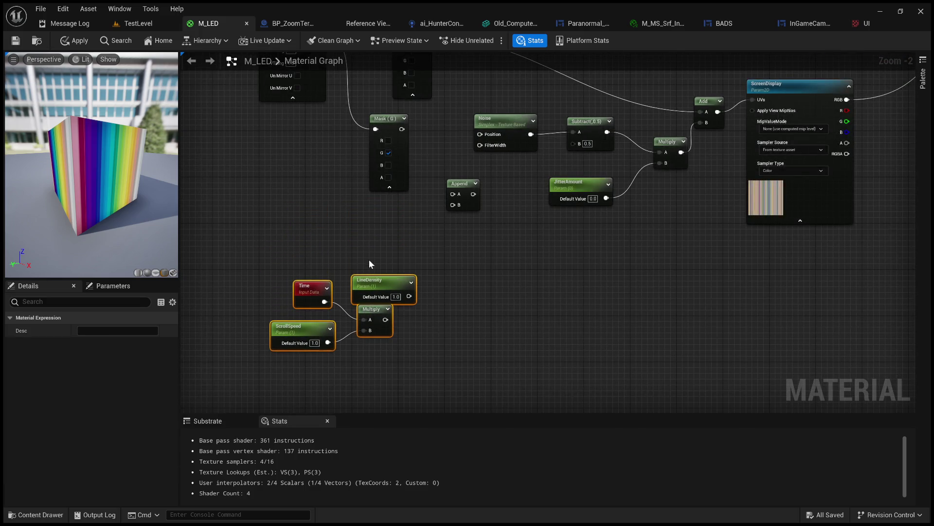
click(418, 299)
drag(418, 300, 365, 236)
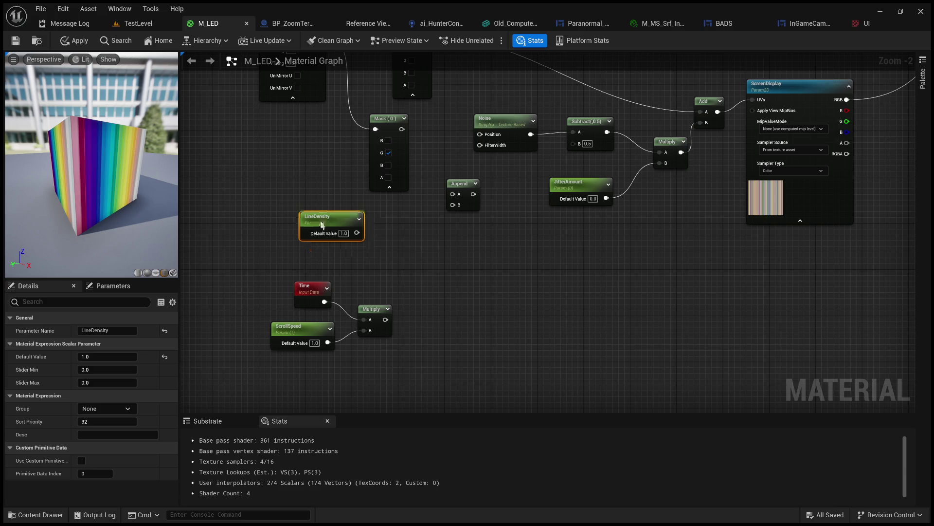
click(372, 309)
key(ctrl+c)
key(ctrl+v)
Step: Wire Mask (G)×LineDensity into Append A and Time×ScrollSpeed into Append B
drag(357, 232, 433, 297)
drag(457, 189, 524, 255)
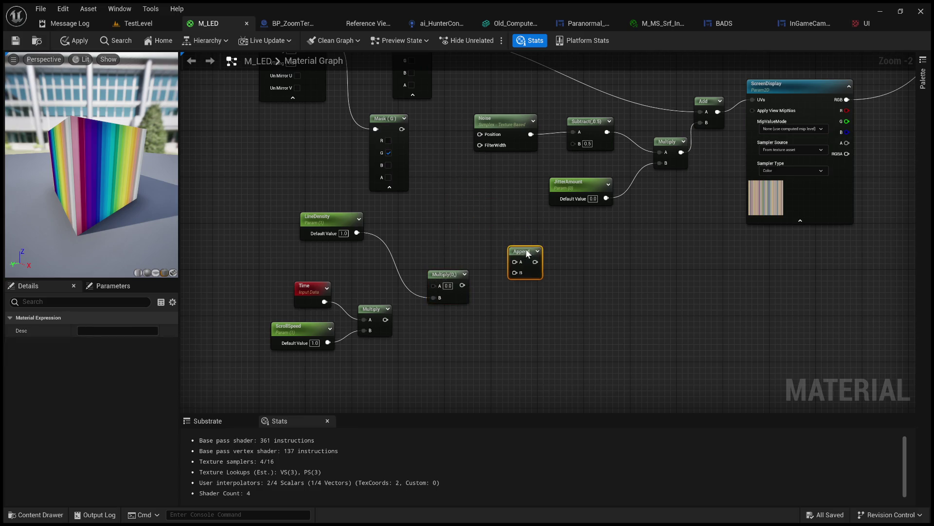
mouse_move(402, 129)
mouse_down()
mouse_move(457, 236)
mouse_move(439, 286)
mouse_up()
drag(520, 262, 455, 285)
mouse_move(385, 320)
mouse_down()
mouse_move(517, 284)
mouse_move(520, 272)
mouse_up()
Step: Tidy the layout by shifting the left node group, Multiply/Append and Time/ScrollSpeed nodes
scroll(434, 214, down, 3)
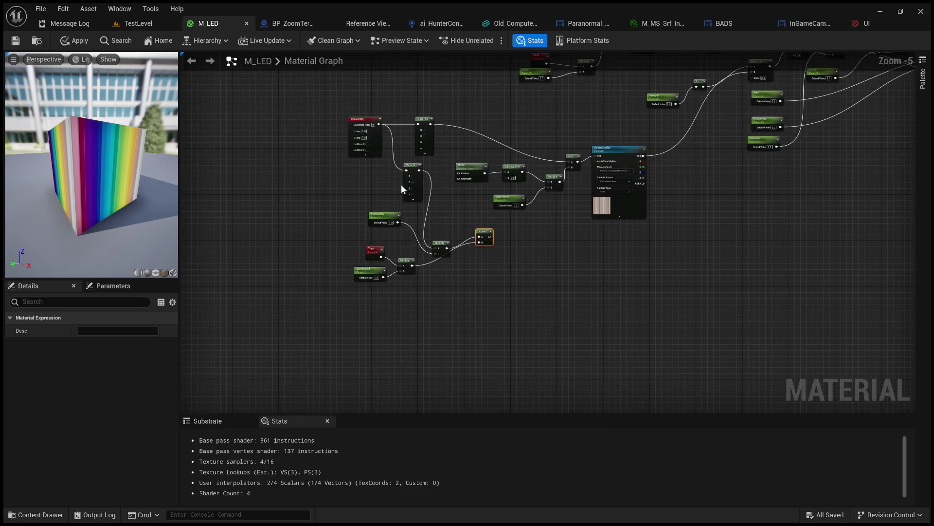
mouse_move(334, 101)
mouse_down()
mouse_move(419, 220)
mouse_move(413, 280)
mouse_up()
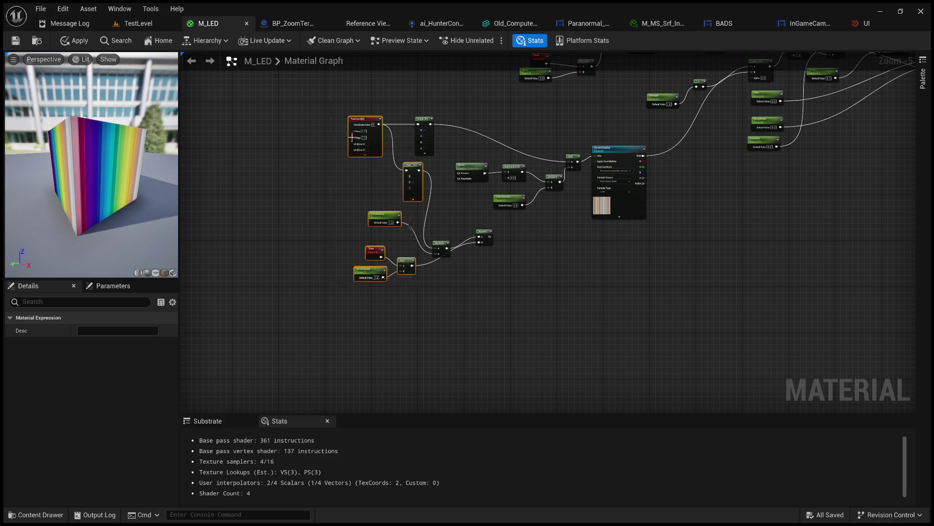
drag(359, 119, 277, 107)
drag(501, 275, 385, 197)
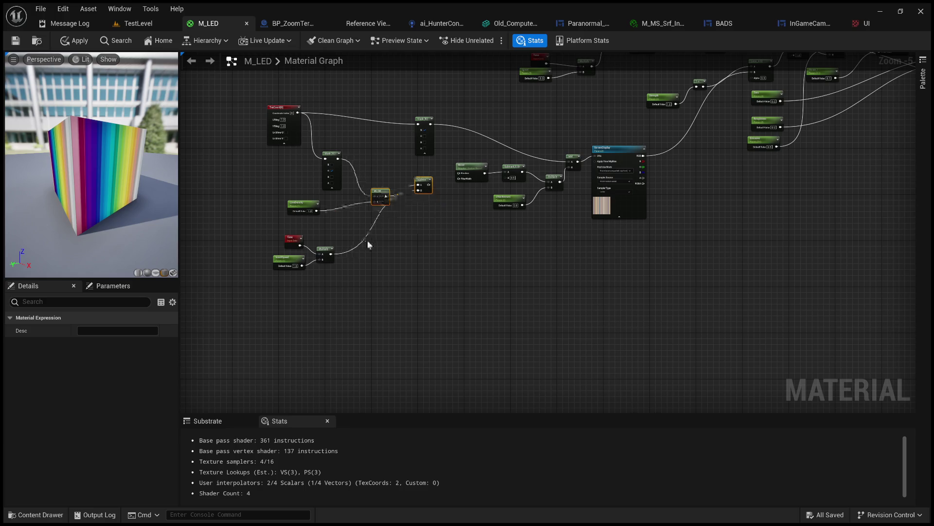
scroll(367, 241, up, 3)
mouse_move(372, 365)
mouse_down()
mouse_move(292, 314)
mouse_move(235, 252)
mouse_move(305, 245)
mouse_move(315, 234)
mouse_up()
click(375, 217)
Step: Connect the Append output to Noise's Position, triggering the float2-to-float3 cast error
drag(458, 197, 432, 258)
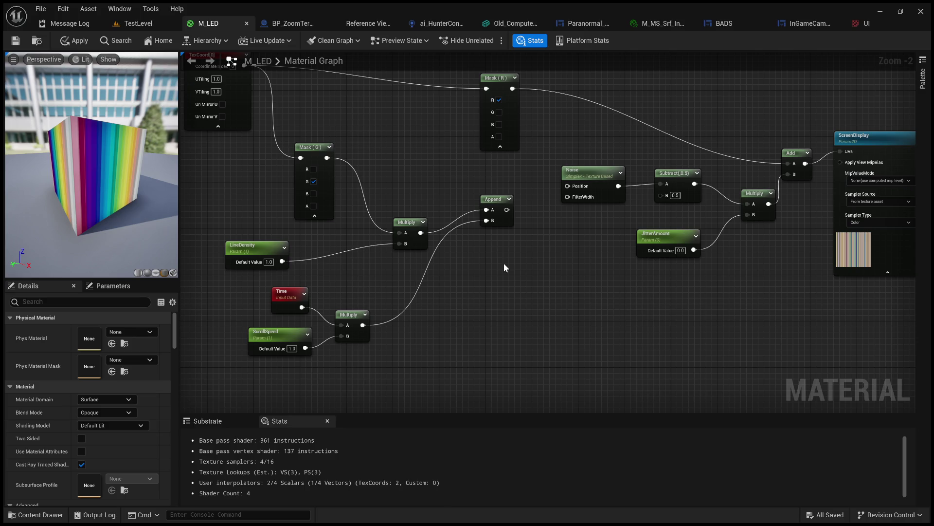
drag(536, 265, 457, 303)
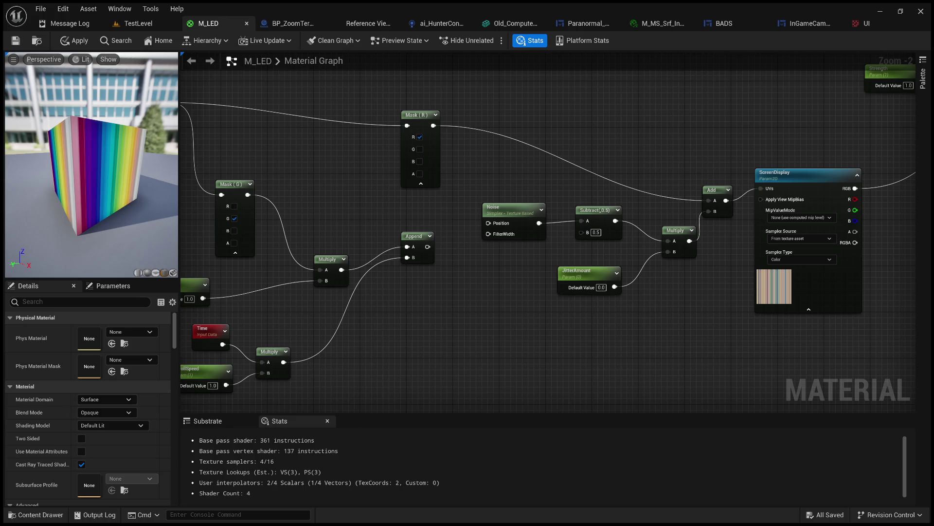
drag(317, 201, 346, 179)
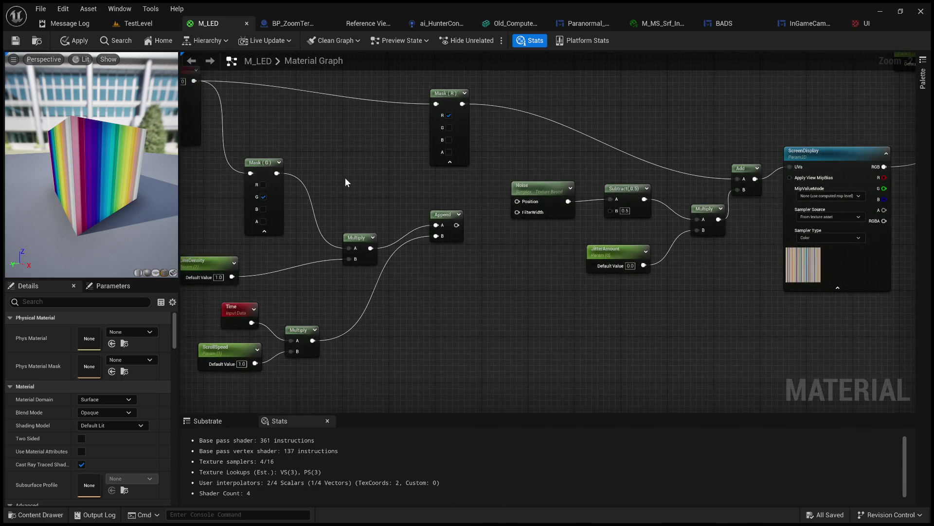
drag(373, 178, 404, 178)
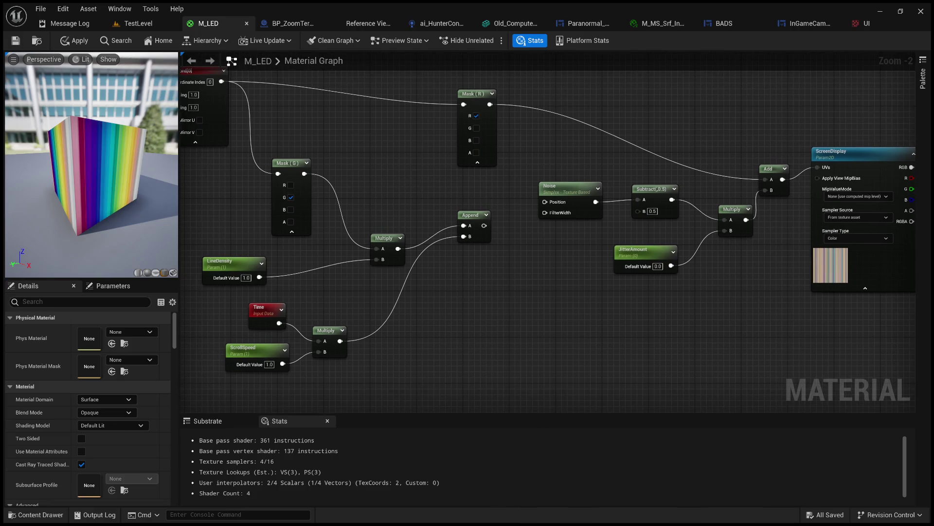
drag(491, 223, 550, 205)
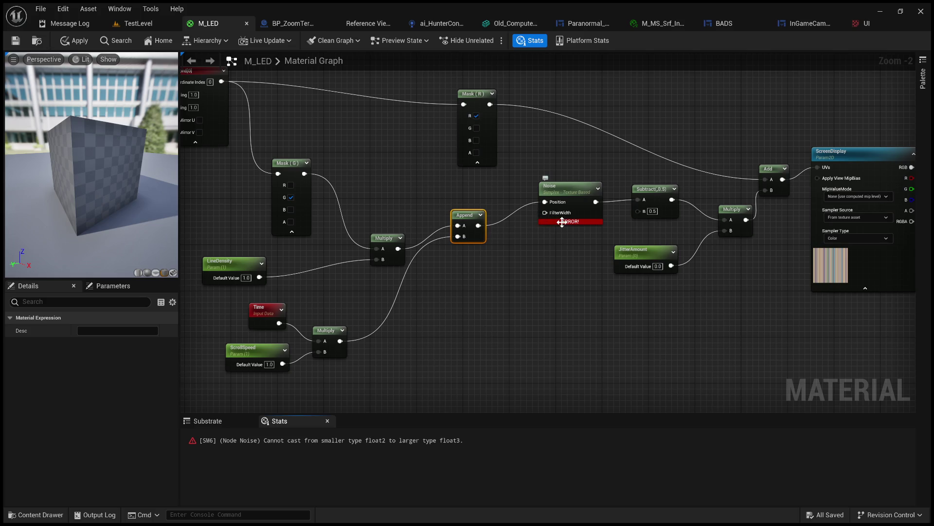
drag(434, 204, 513, 195)
scroll(513, 194, up, 1)
scroll(513, 195, down, 1)
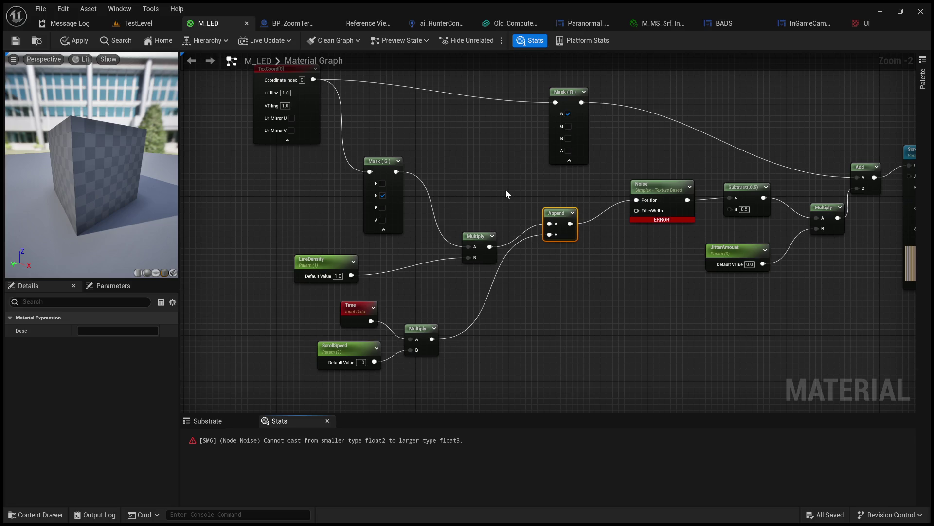
click(610, 262)
drag(665, 289, 644, 212)
drag(637, 272, 569, 283)
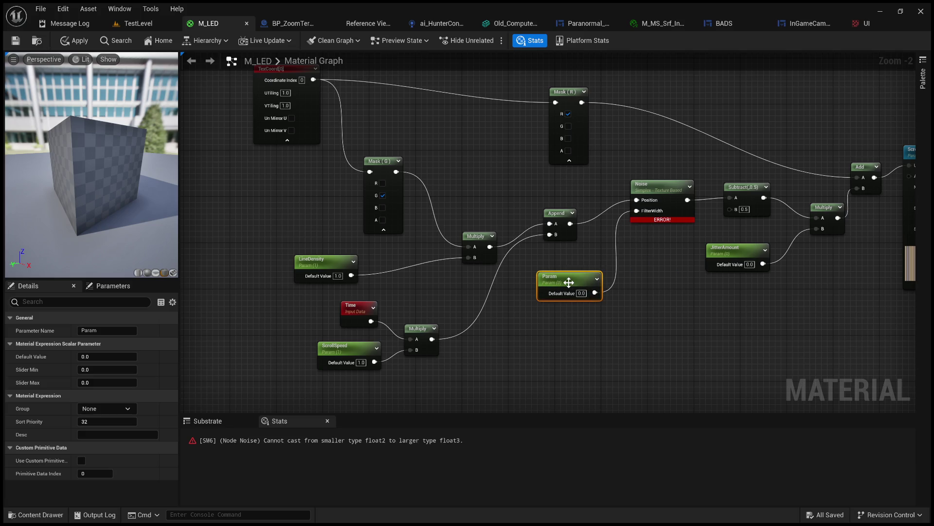
key(Delete)
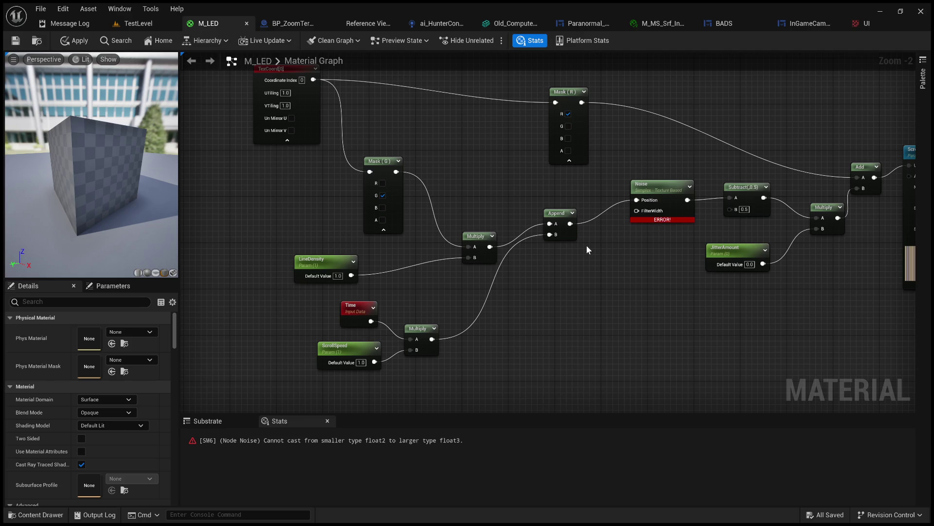
scroll(586, 244, up, 2)
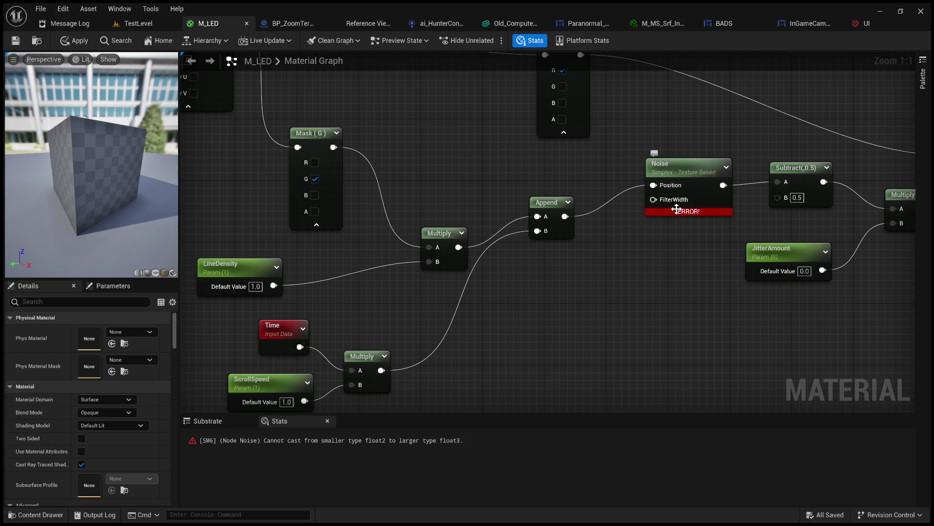
drag(515, 183, 523, 178)
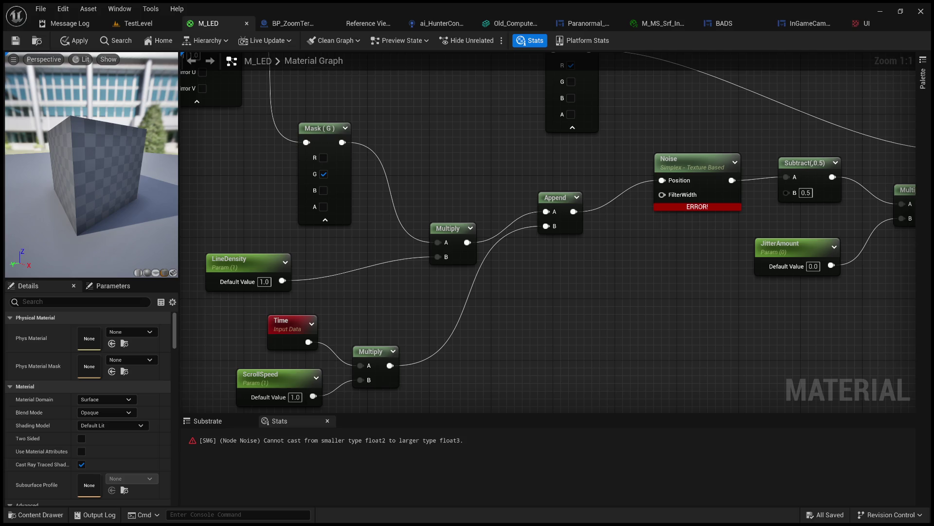
mouse_move(515, 210)
mouse_down()
mouse_move(540, 204)
mouse_move(515, 161)
mouse_up()
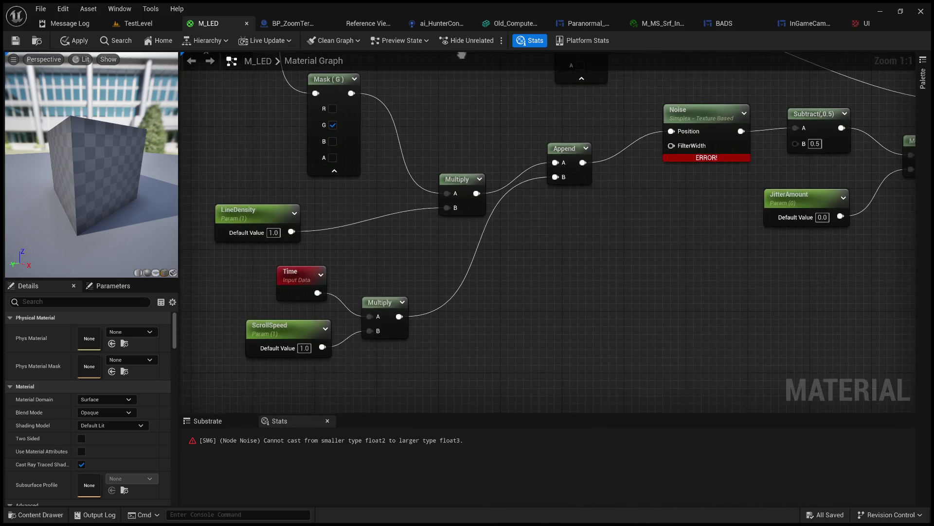
drag(598, 178, 538, 223)
click(499, 196)
Step: Chain a duplicate Append before Noise with a new Param scalar in B, then apply
key(ctrl+c)
key(ctrl+v)
mouse_move(546, 306)
mouse_down()
mouse_move(554, 229)
mouse_move(528, 243)
mouse_move(533, 255)
mouse_move(604, 178)
mouse_up()
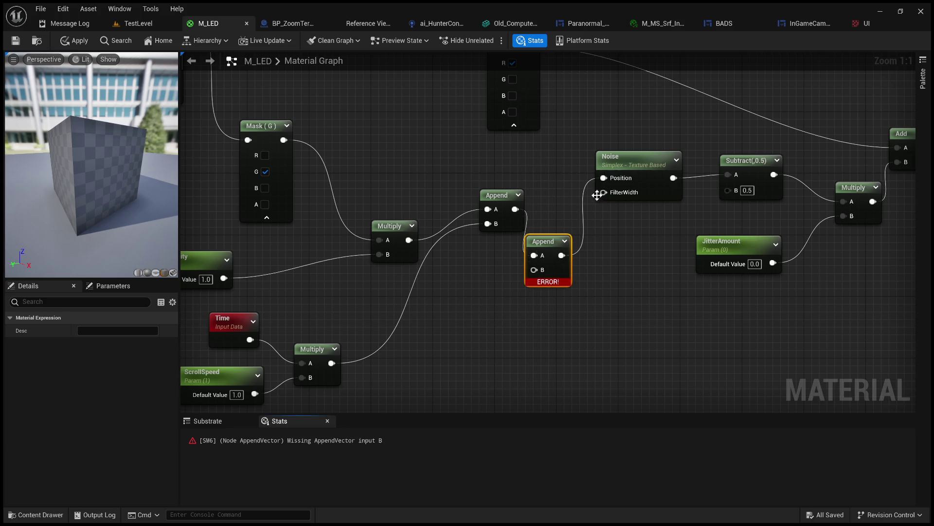
click(489, 285)
click(496, 343)
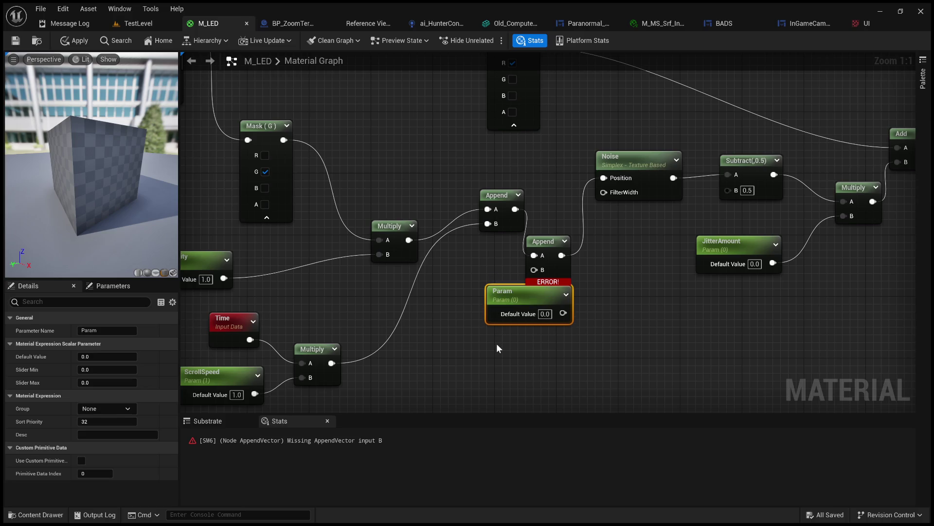
mouse_move(563, 312)
mouse_down()
mouse_move(540, 269)
mouse_move(472, 305)
mouse_move(488, 304)
mouse_up()
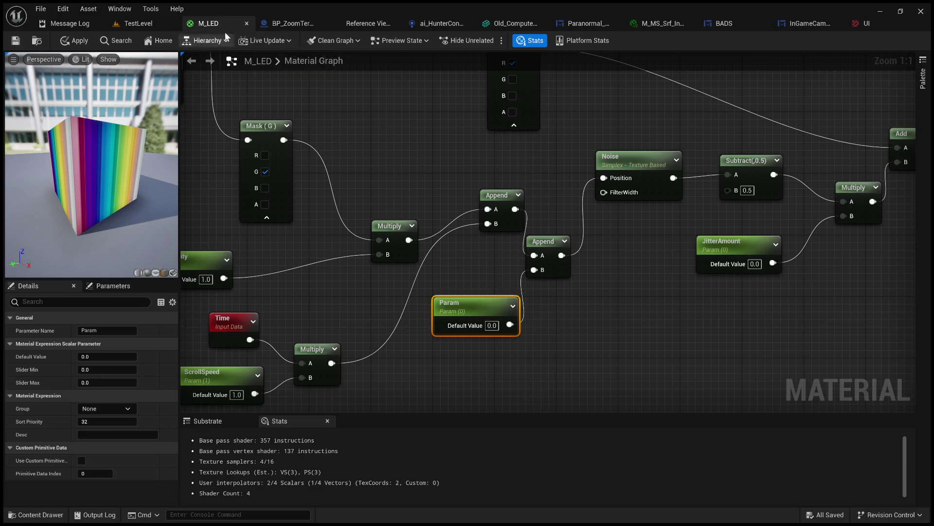
click(72, 41)
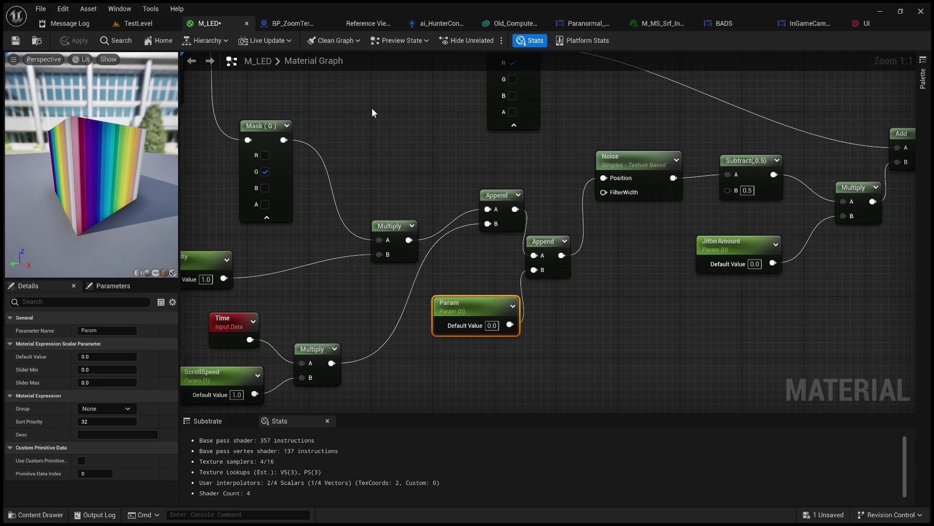
scroll(396, 112, down, 7)
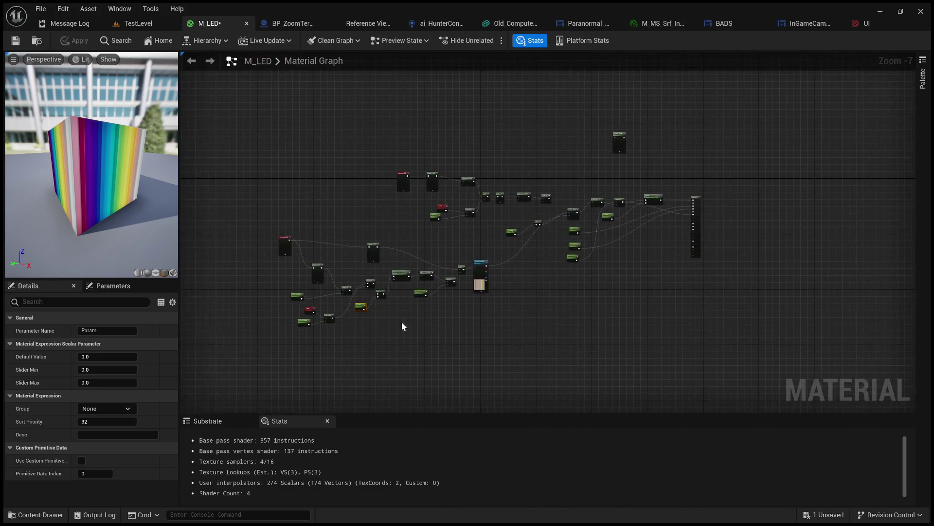
Step: Enter 800 as LineDensity's default value, producing rainbow stripes in the preview
scroll(359, 258, up, 6)
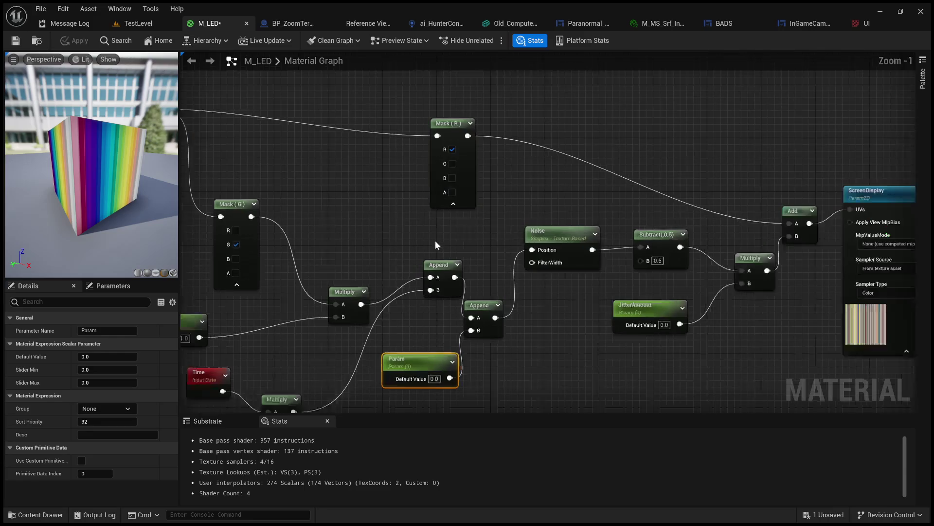
scroll(419, 238, down, 4)
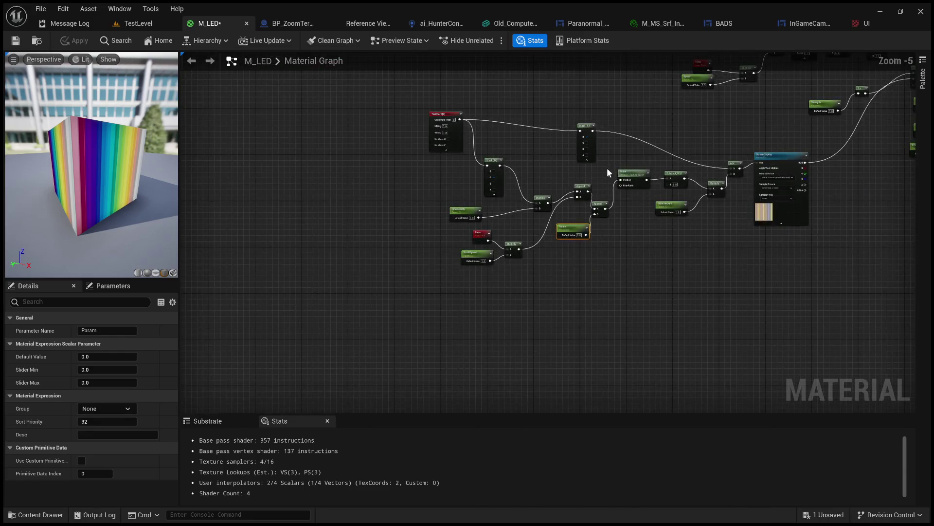
scroll(528, 172, up, 3)
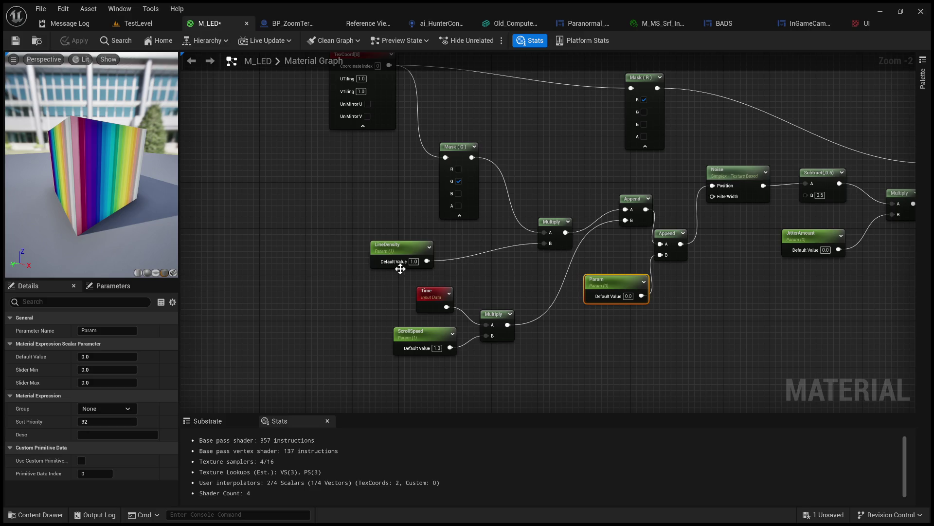
click(414, 261)
text(800)
key(Return)
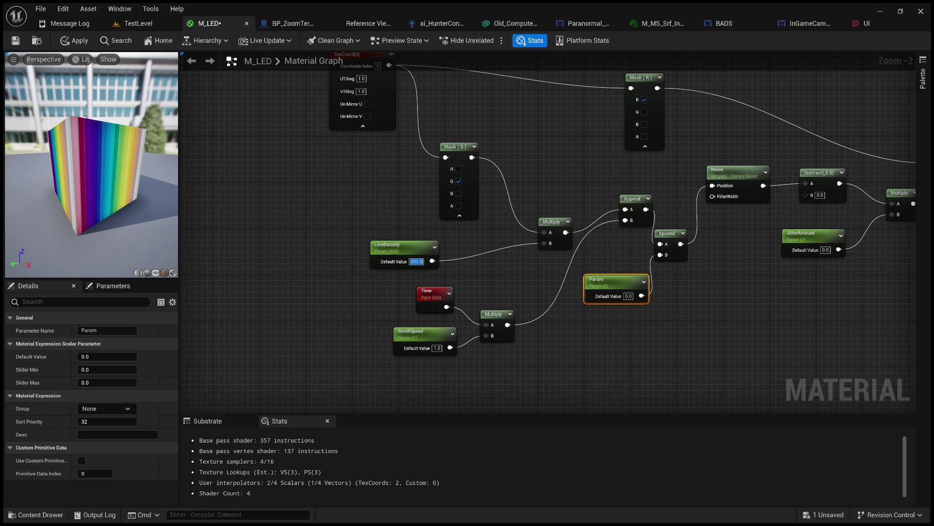
mouse_move(715, 190)
mouse_down()
mouse_move(784, 161)
mouse_move(527, 201)
mouse_up()
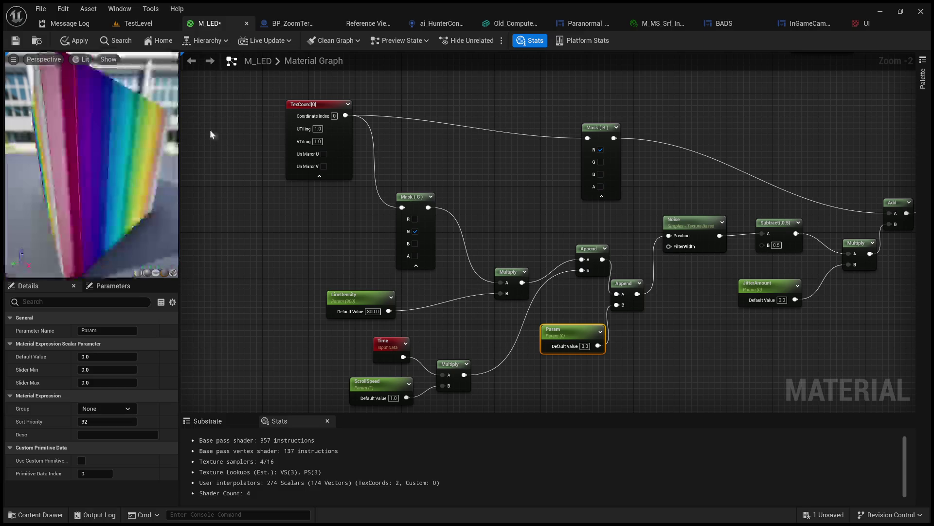